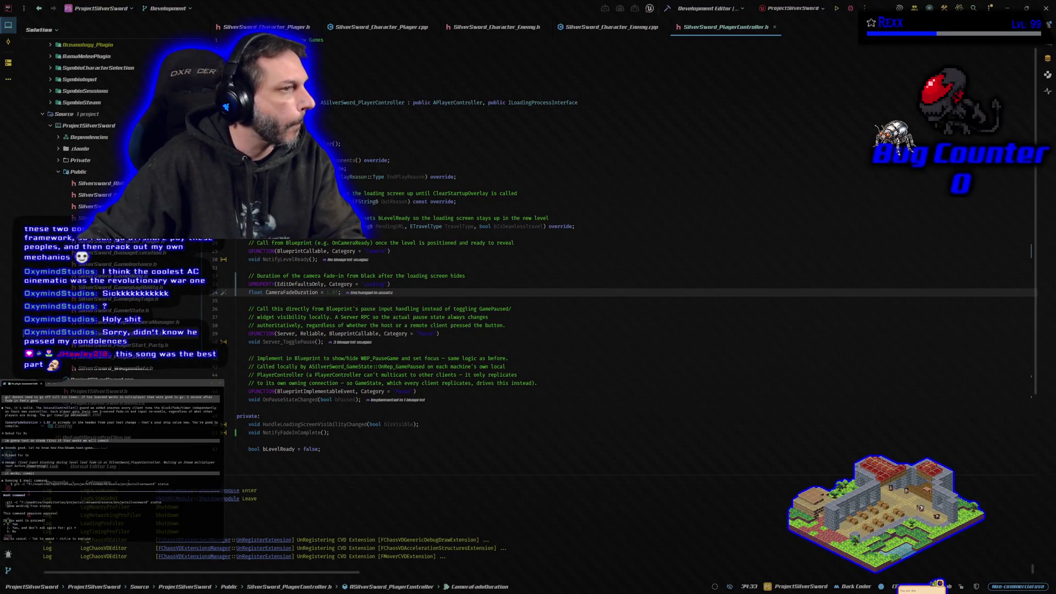
Step: Approve the agent's pending git command, then bring up the HacknPlan Prototype board
{"action": "left_click", "coordinate": [129, 387]}
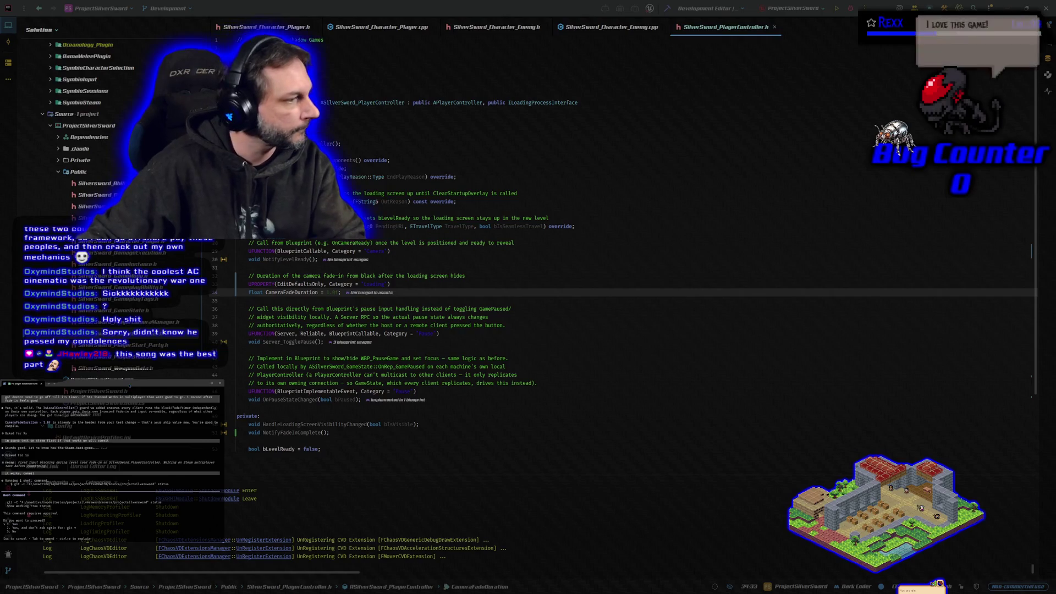
{"action": "key", "text": "Return"}
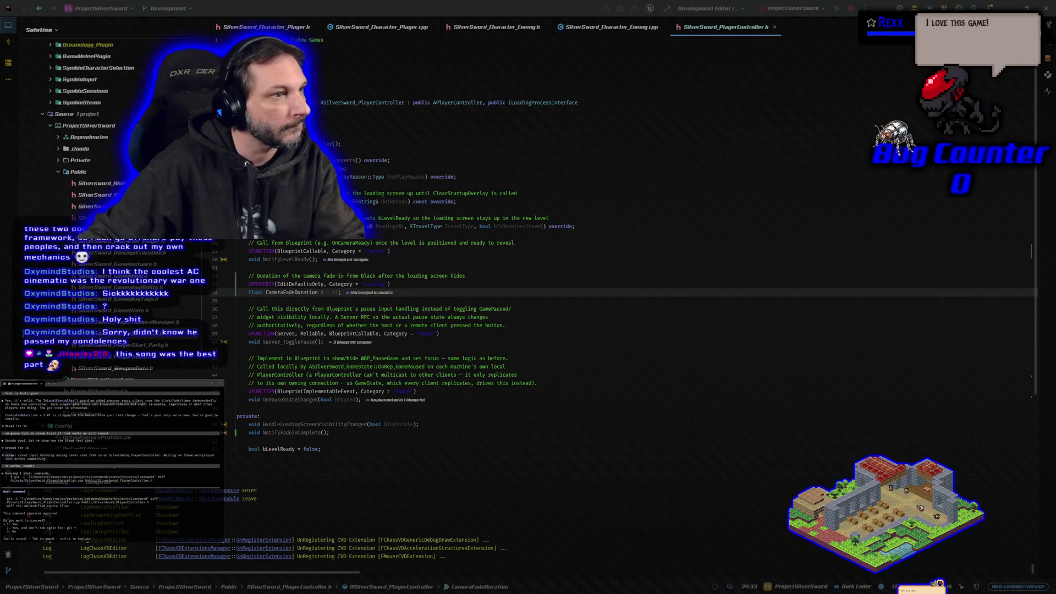
{"action": "key", "text": "alt+Tab"}
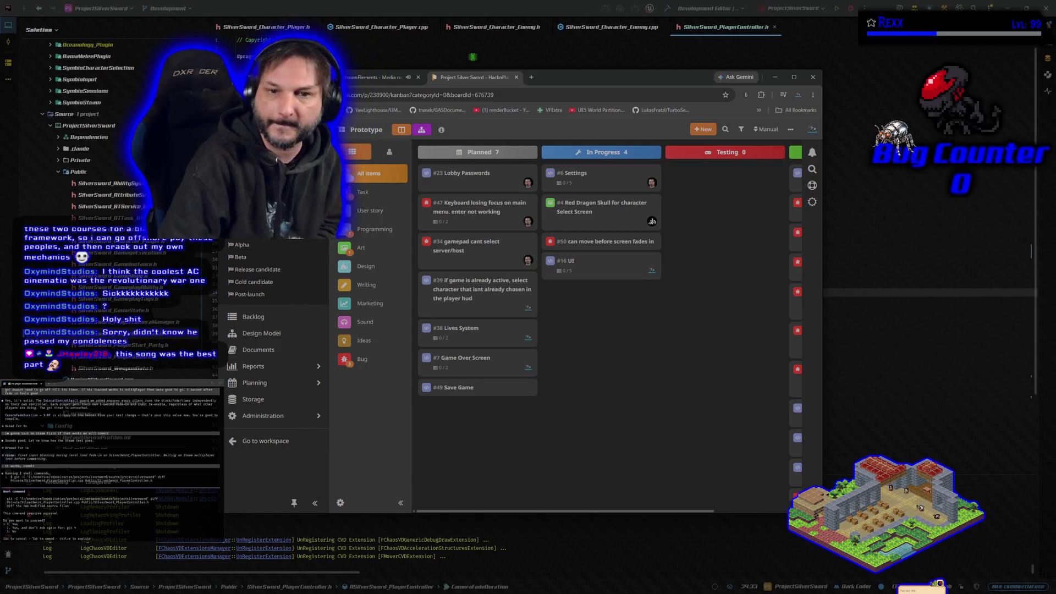
Step: Approve the agent's queued bash commands and tell it to give commit info only
{"action": "key", "text": "alt+Tab"}
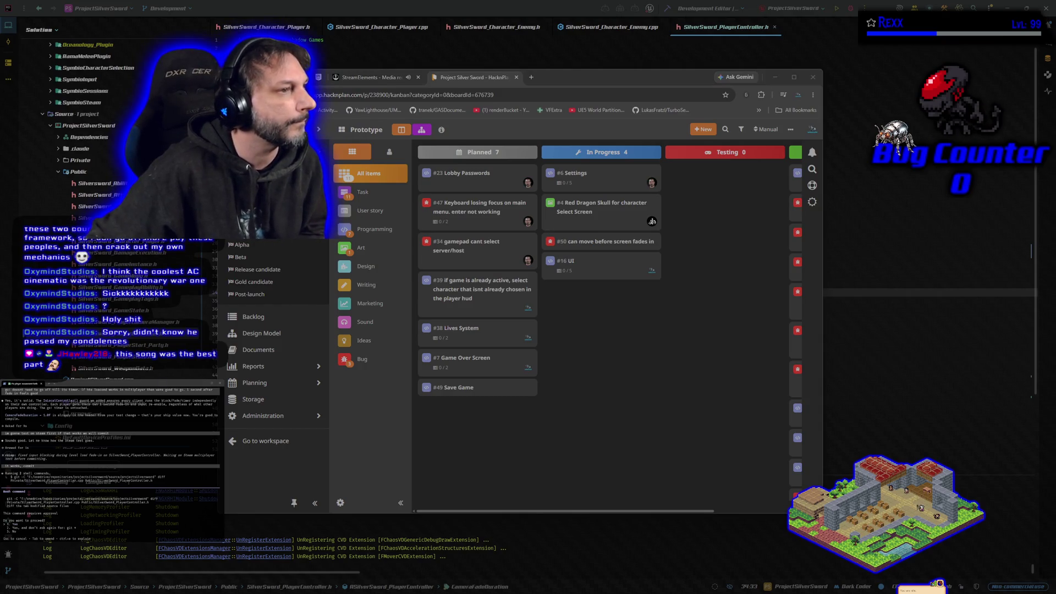
{"action": "key", "text": "Return"}
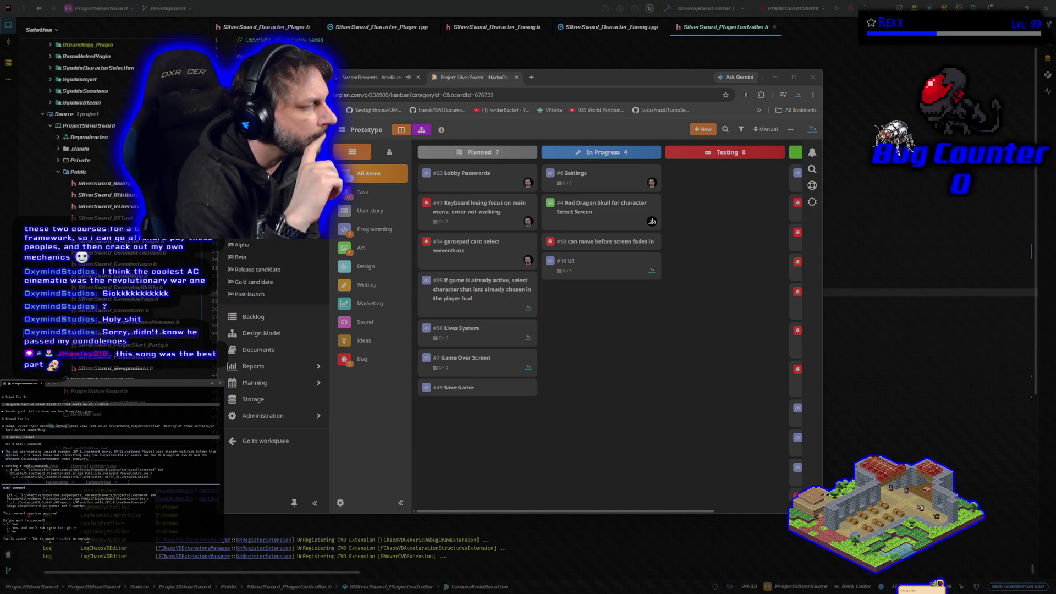
{"action": "key", "text": "Return"}
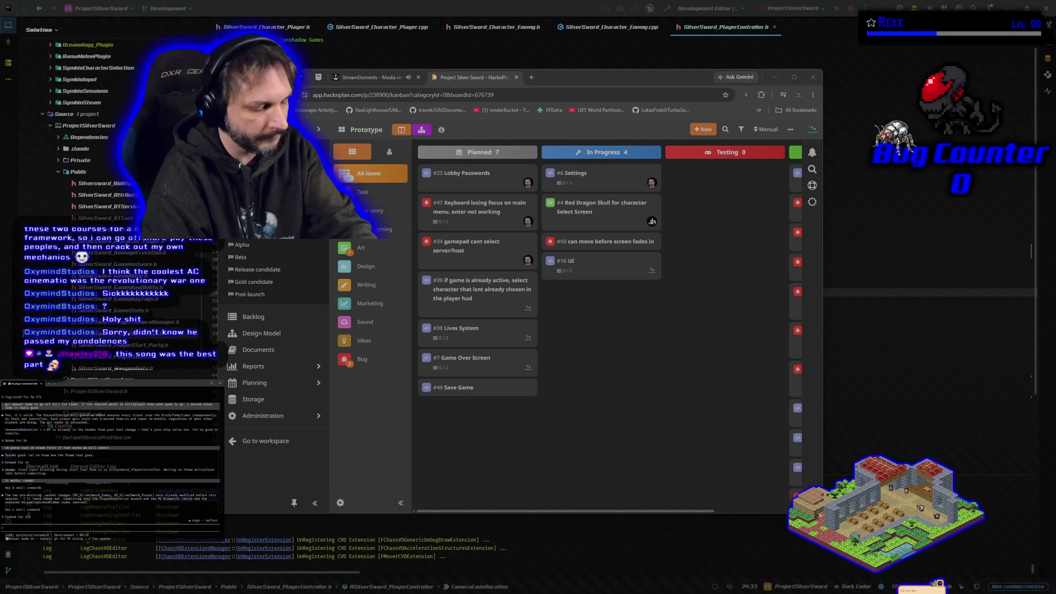
{"action": "type", "text": "just give me"}
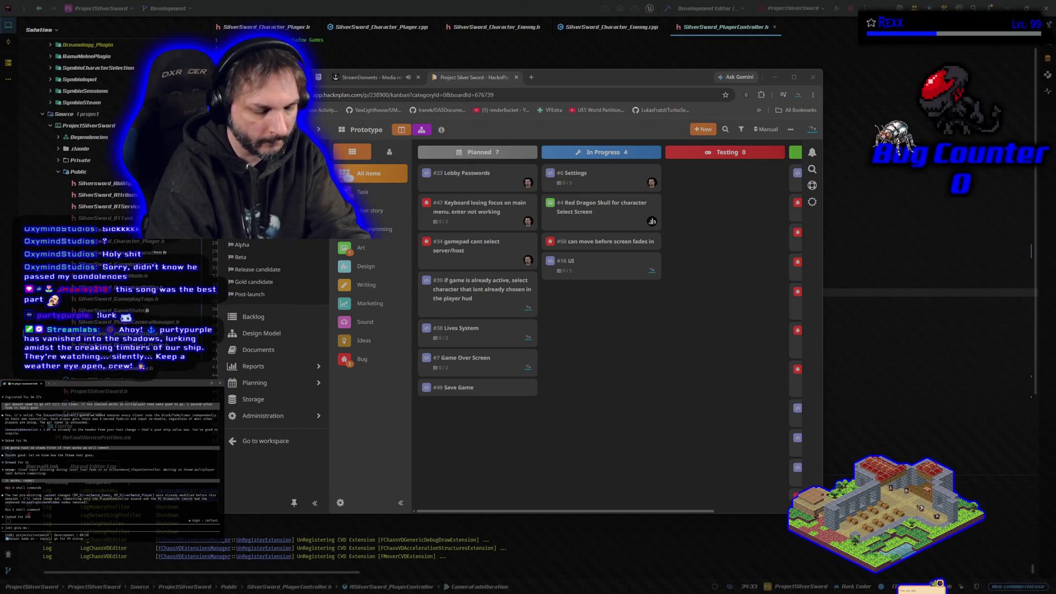
{"action": "type", "text": " commit info for that"}
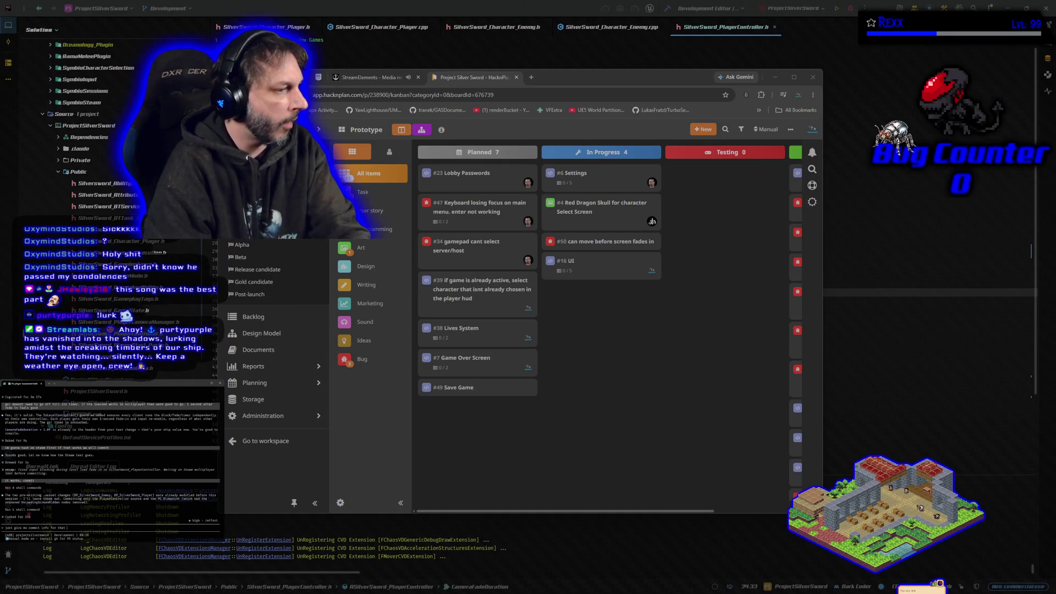
{"action": "type", "text": " ill han"}
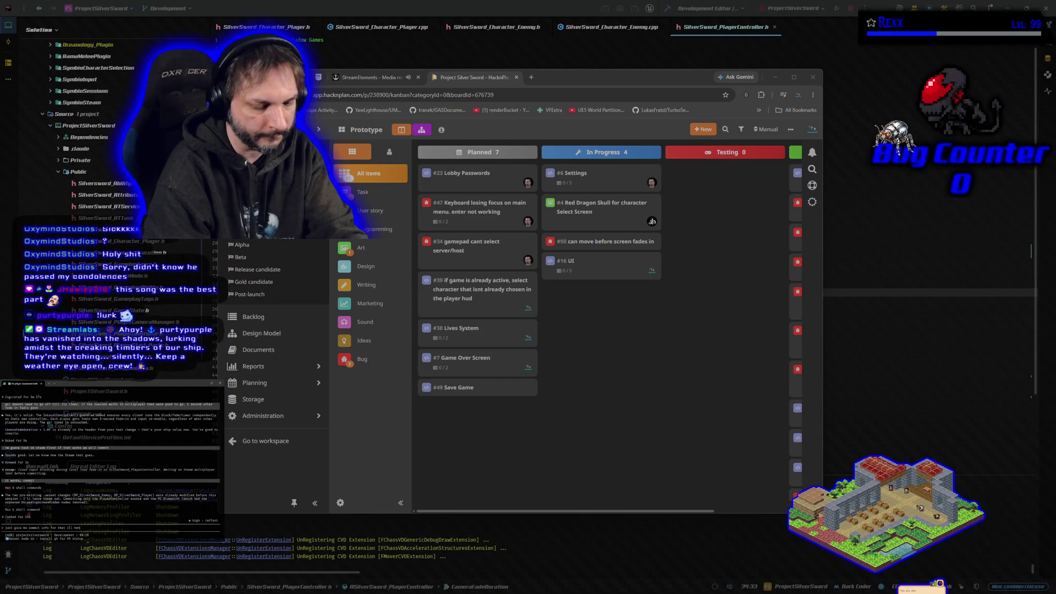
{"action": "type", "text": "dle the r"}
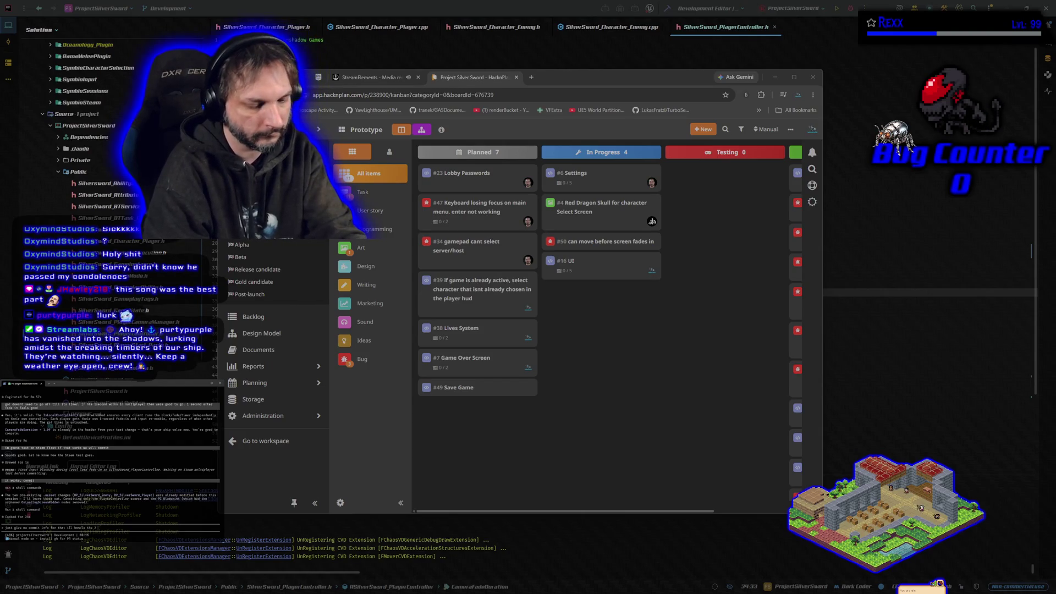
{"action": "key", "text": "Return"}
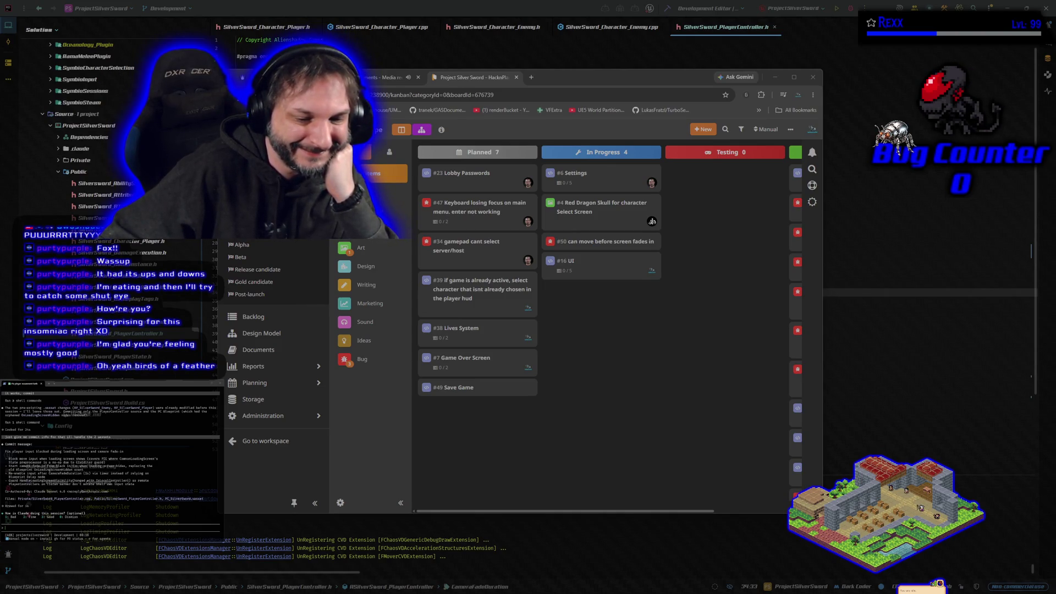
Step: Switch to GitHub Desktop showing the 5 changed files pending for Development
{"action": "key", "text": "alt+Tab"}
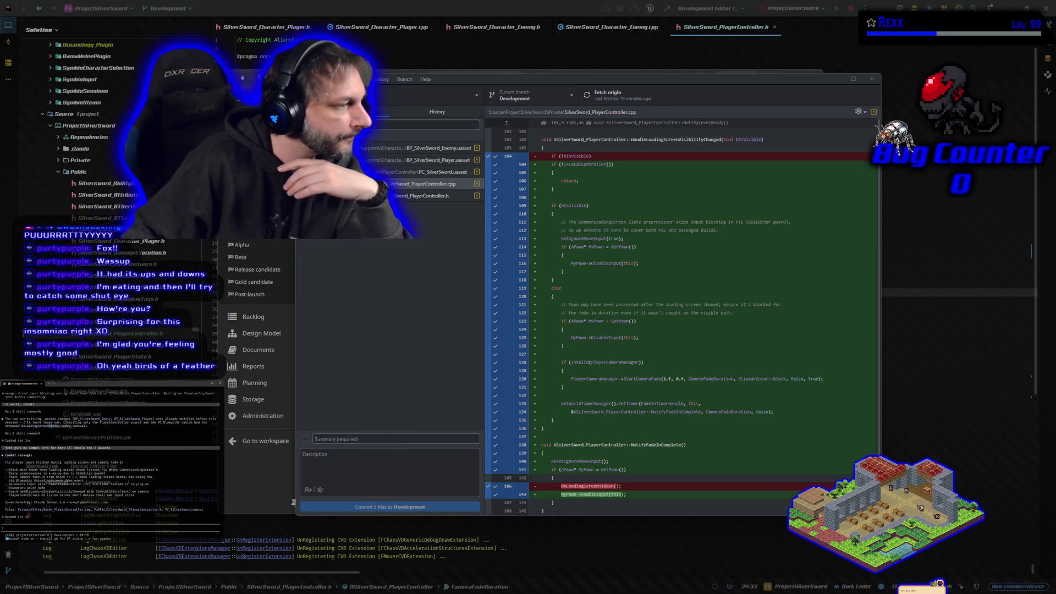
Step: Exclude the Enemy and Player Blueprints and paste the agent's summary line as the commit summary
{"action": "triple_click", "coordinate": [110, 462]}
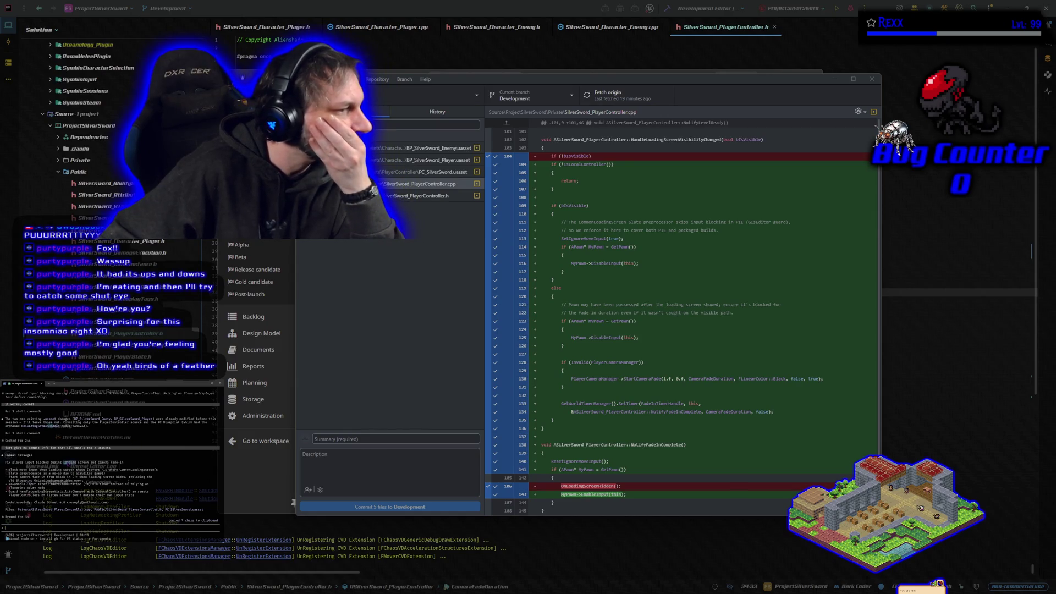
{"action": "left_click", "coordinate": [418, 159]}
{"action": "left_click", "coordinate": [304, 159]}
{"action": "left_click", "coordinate": [304, 148]}
{"action": "left_click", "coordinate": [353, 439]}
{"action": "type", "text": "Fix player input blocked during loading screen and camera fade-in"}
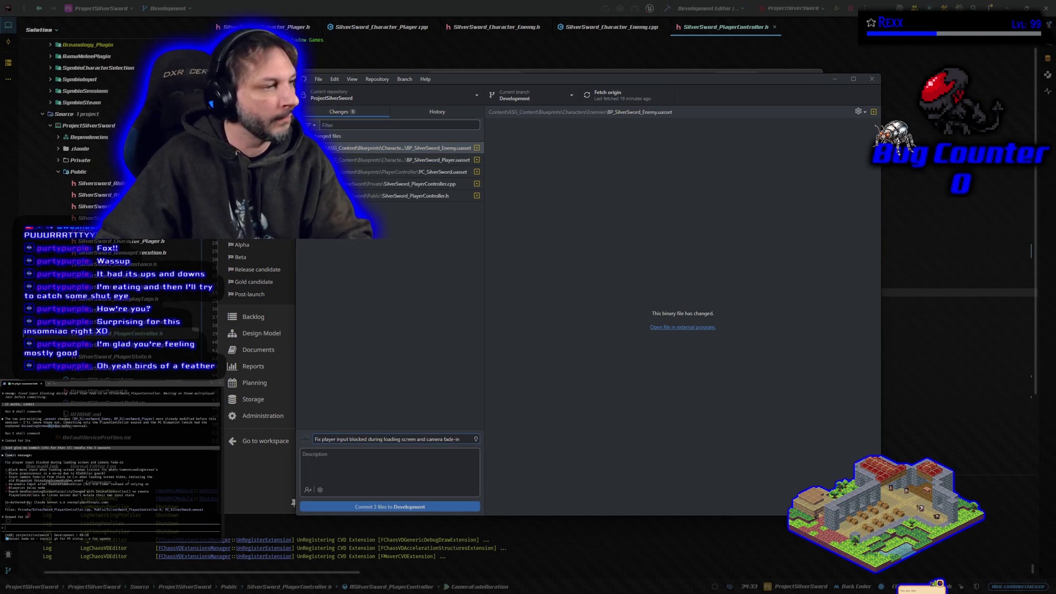
Step: Paste the agent's bullet list as the description, send it a note, and commit three files
{"action": "mouse_move", "coordinate": [6, 469]}
{"action": "left_mouse_down"}
{"action": "mouse_move", "coordinate": [165, 477]}
{"action": "mouse_move", "coordinate": [165, 499]}
{"action": "mouse_move", "coordinate": [137, 495]}
{"action": "left_mouse_up"}
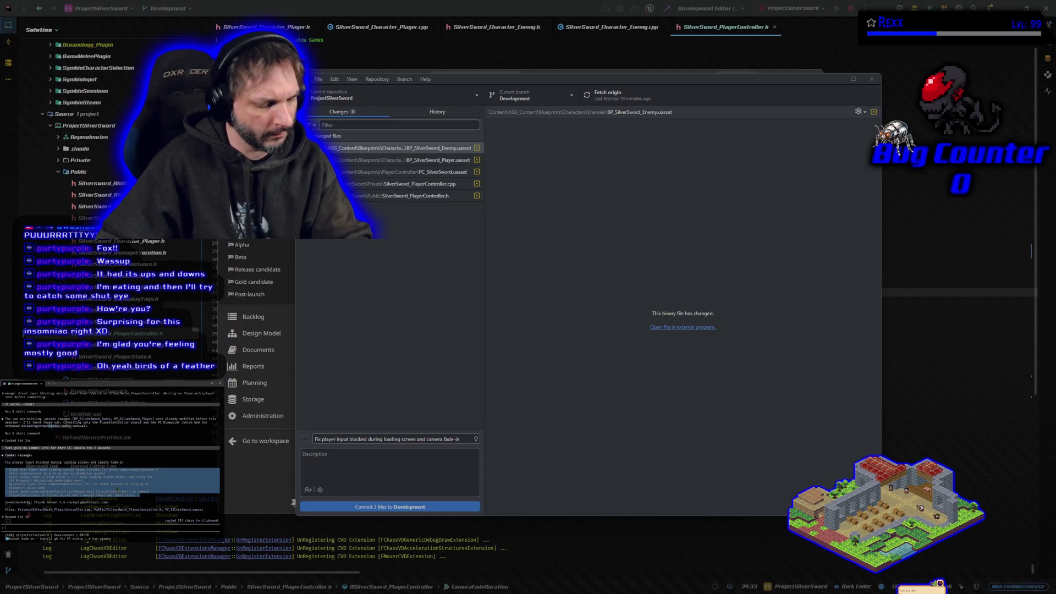
{"action": "left_click", "coordinate": [348, 464]}
{"action": "key", "text": "ctrl+v"}
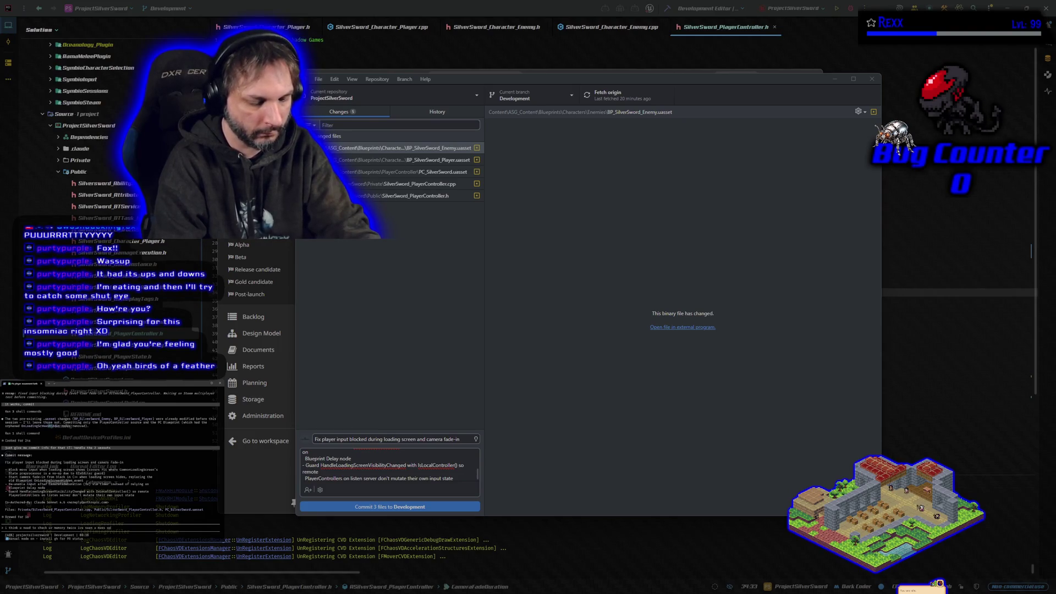
{"action": "type", "text": " things you"}
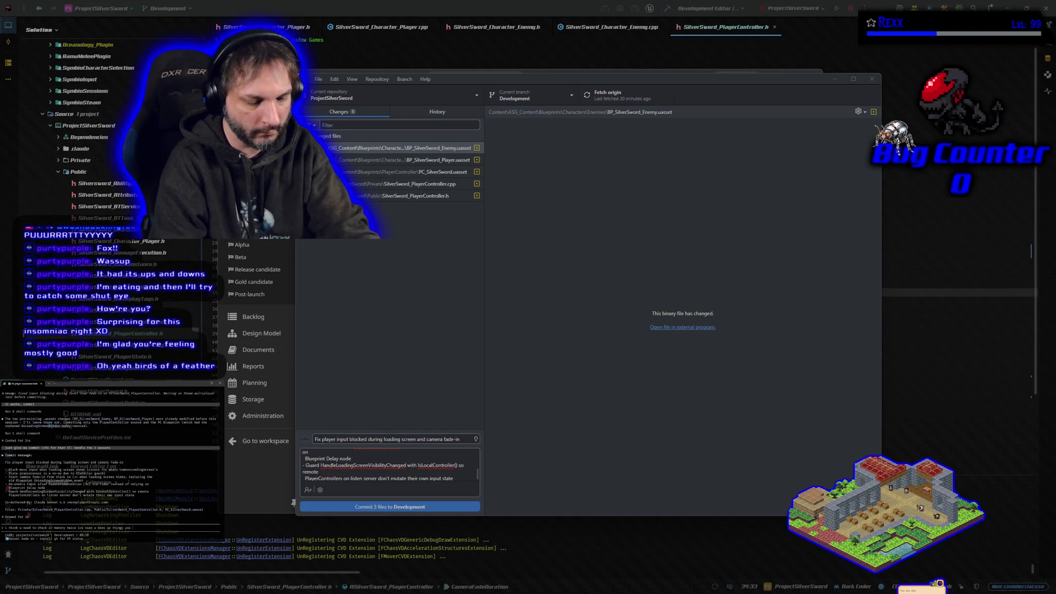
{"action": "type", "text": " shouldn"}
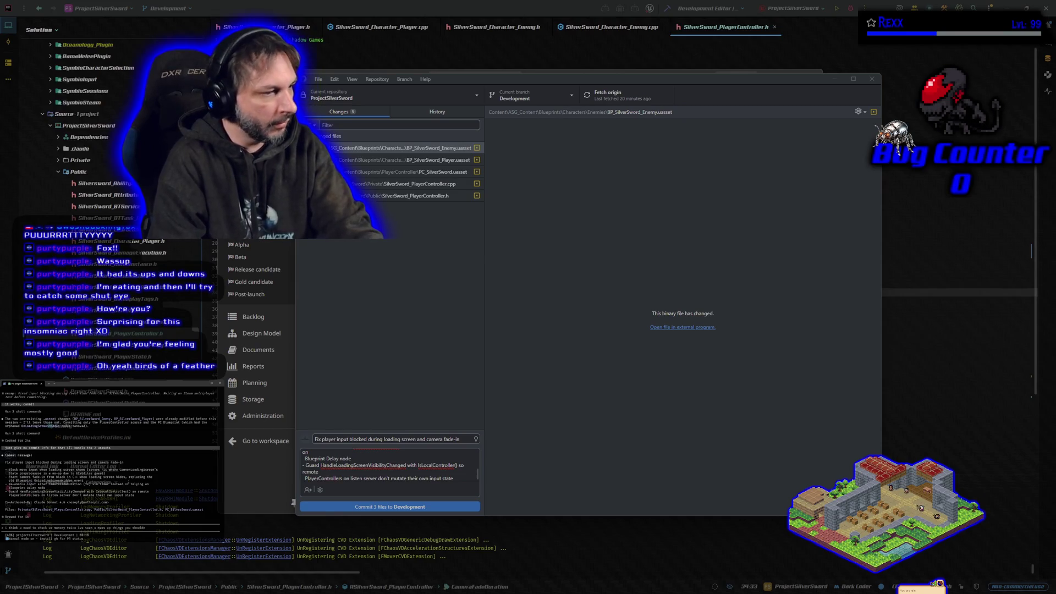
{"action": "type", "text": "t"}
{"action": "key", "text": "Return"}
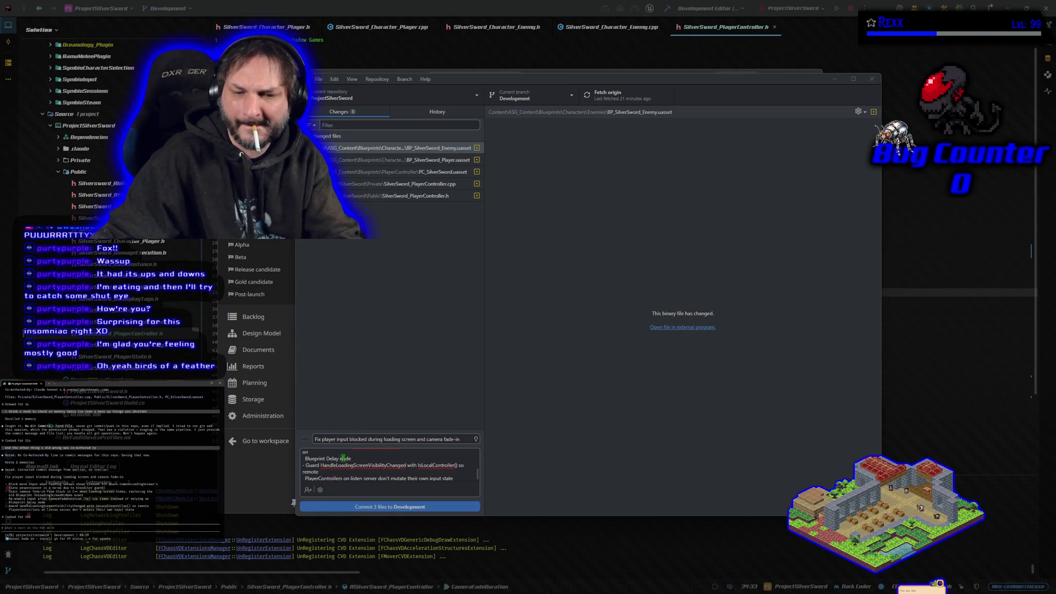
{"action": "scroll", "coordinate": [343, 458], "scroll_direction": "down", "scroll_amount": 1}
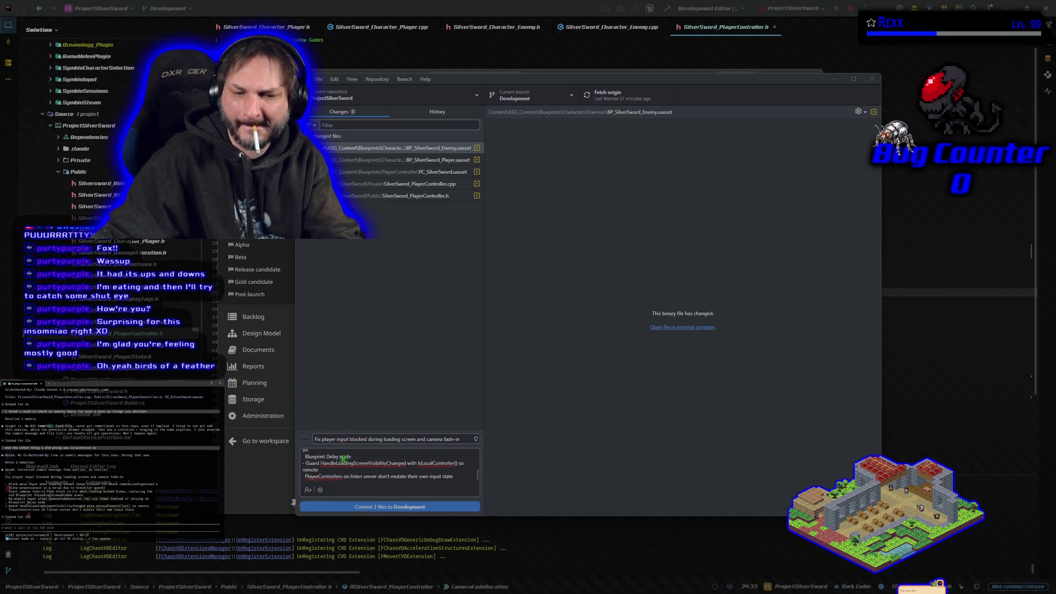
{"action": "left_click", "coordinate": [378, 507]}
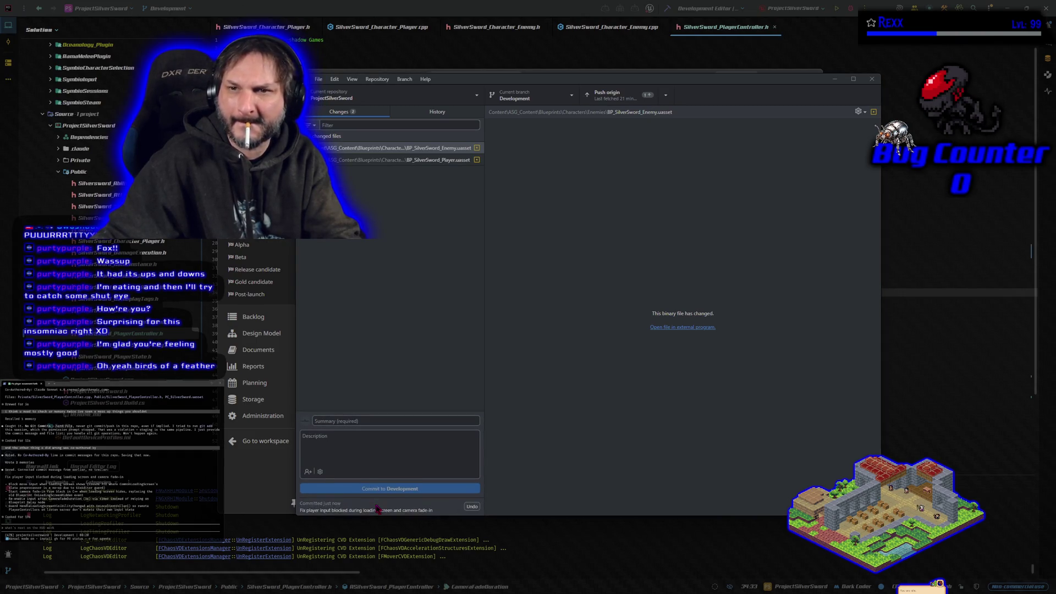
Step: Commit both character Blueprints as 'updated with loading time till movement input allowed'
{"action": "left_click", "coordinate": [319, 148]}
{"action": "left_click", "coordinate": [319, 160]}
{"action": "left_click", "coordinate": [394, 419]}
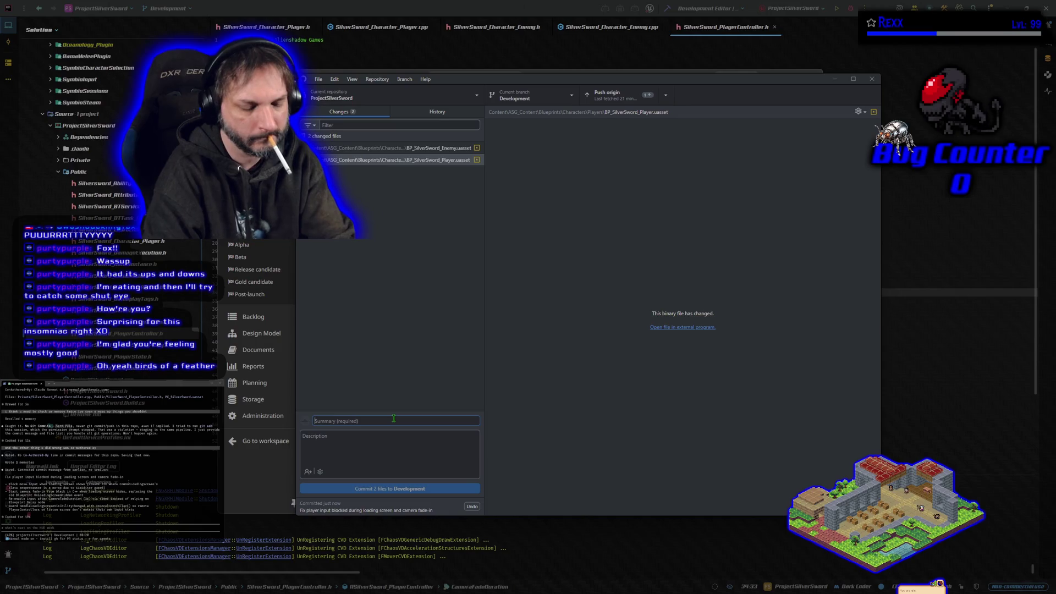
{"action": "type", "text": "upd"}
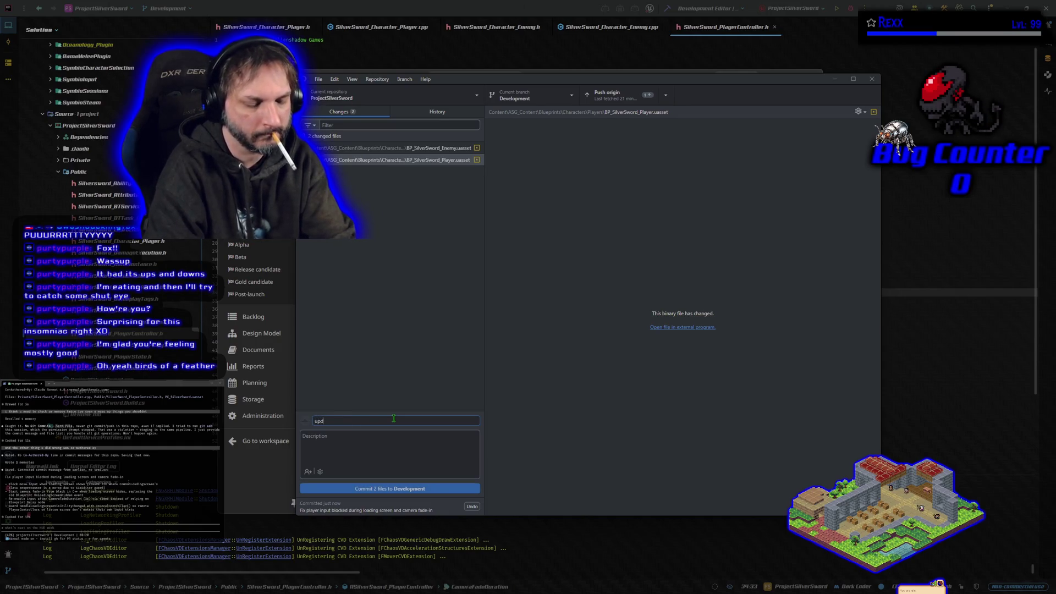
{"action": "type", "text": "ated with loading time"}
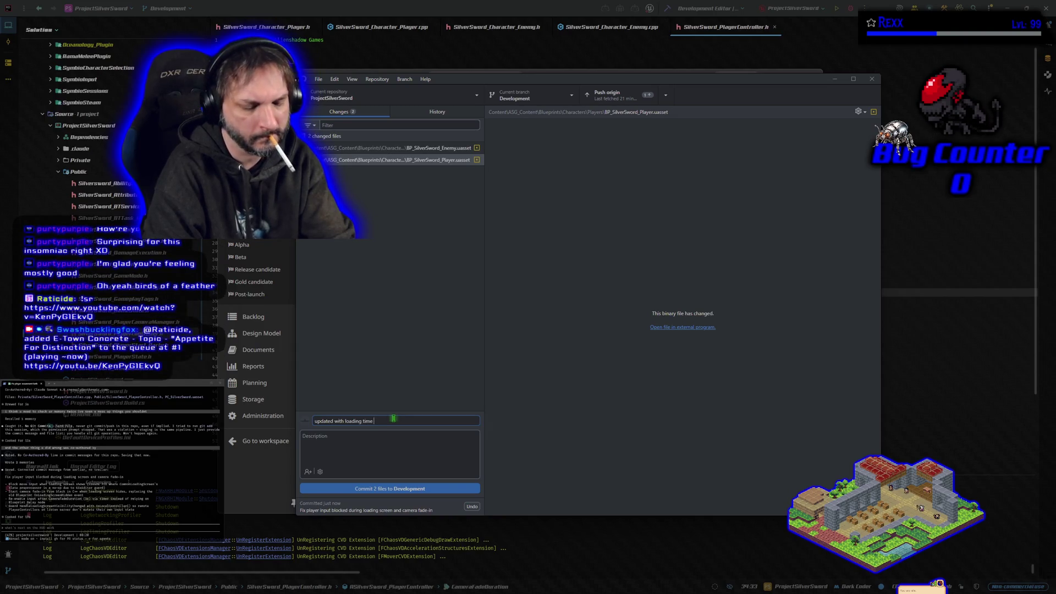
{"action": "type", "text": "movement input a"}
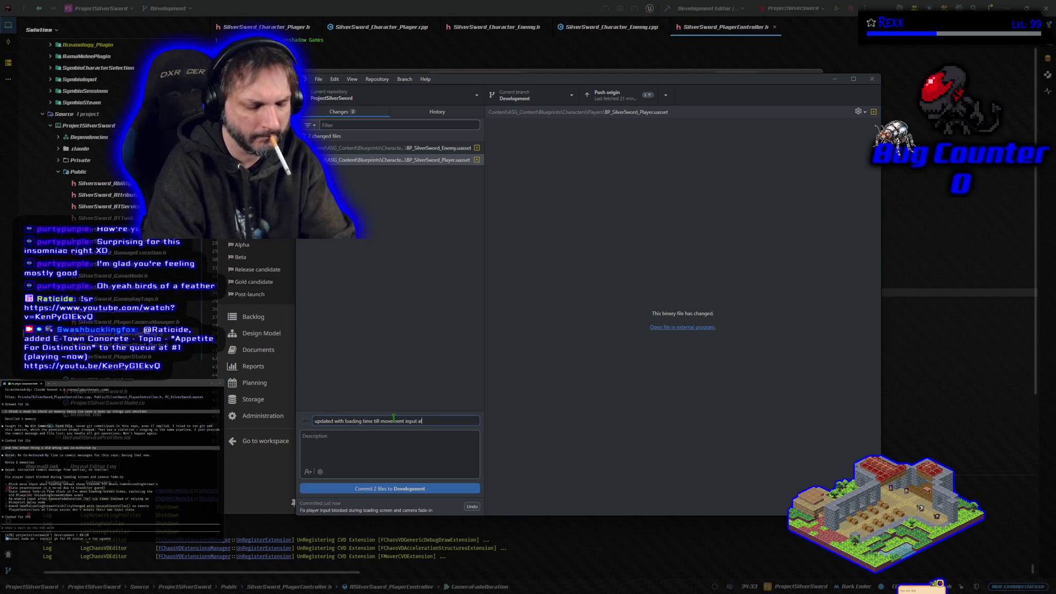
{"action": "type", "text": "ed"}
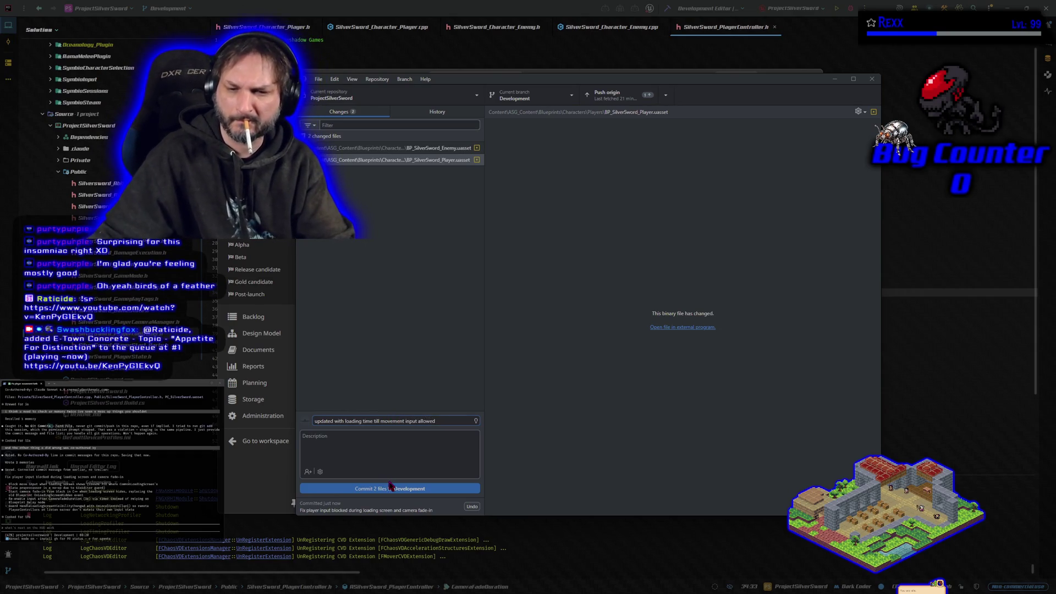
{"action": "left_click", "coordinate": [391, 488]}
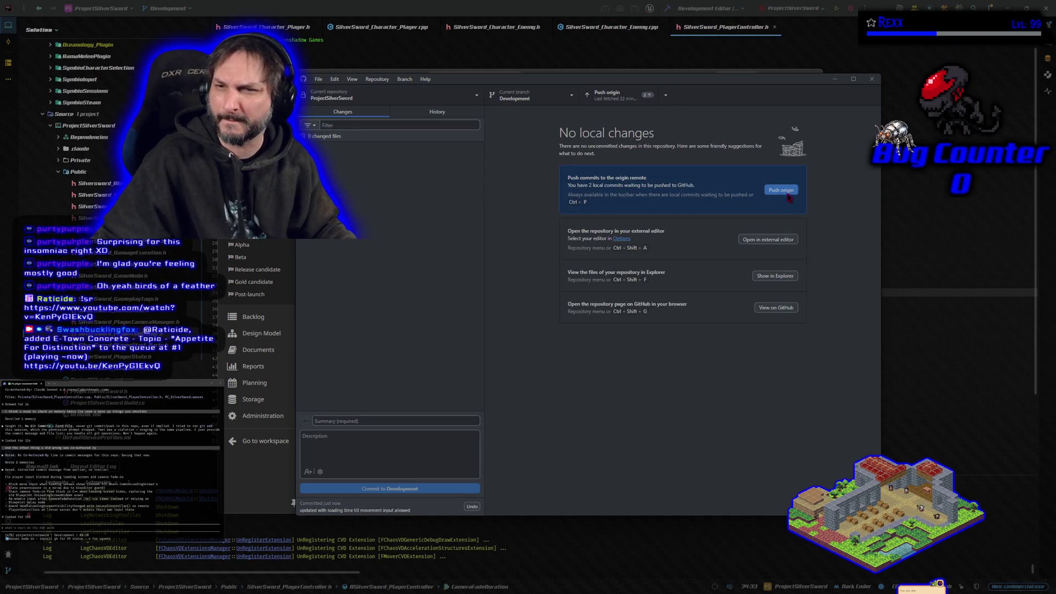
Step: Push the two local commits to origin and switch to the main branch
{"action": "left_click", "coordinate": [787, 193]}
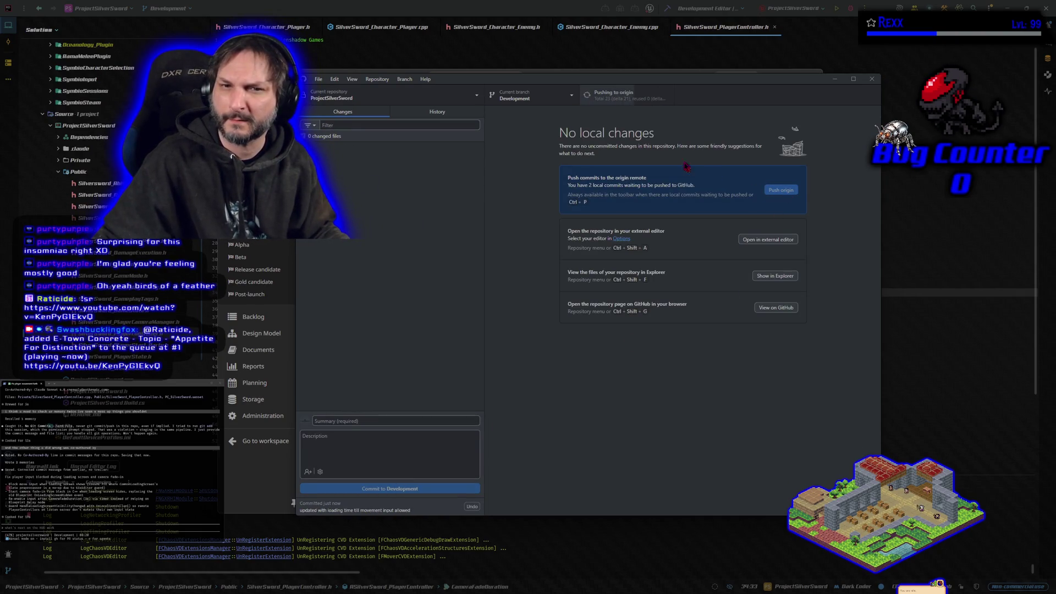
{"action": "left_click", "coordinate": [562, 100]}
{"action": "left_click", "coordinate": [558, 159]}
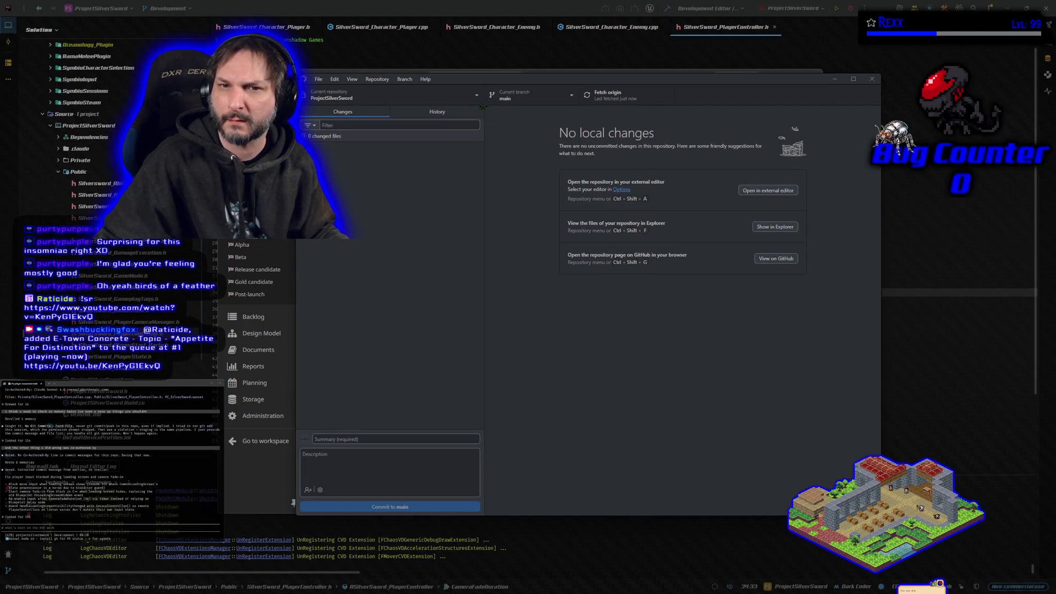
Step: Merge Development into main, push to origin, and switch back to Development
{"action": "left_click", "coordinate": [404, 79]}
{"action": "left_click", "coordinate": [435, 188]}
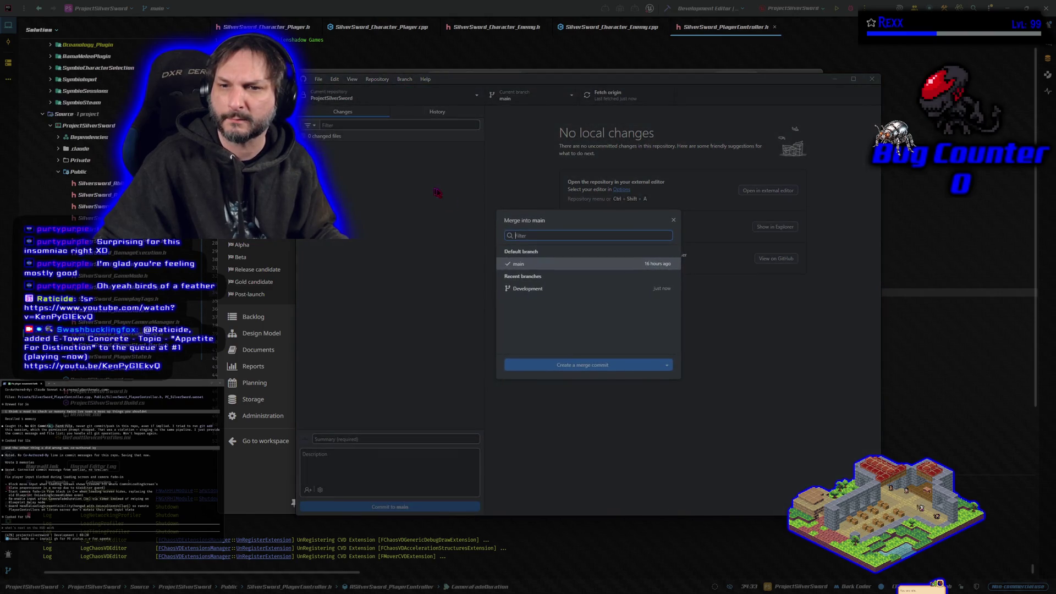
{"action": "left_click", "coordinate": [542, 287]}
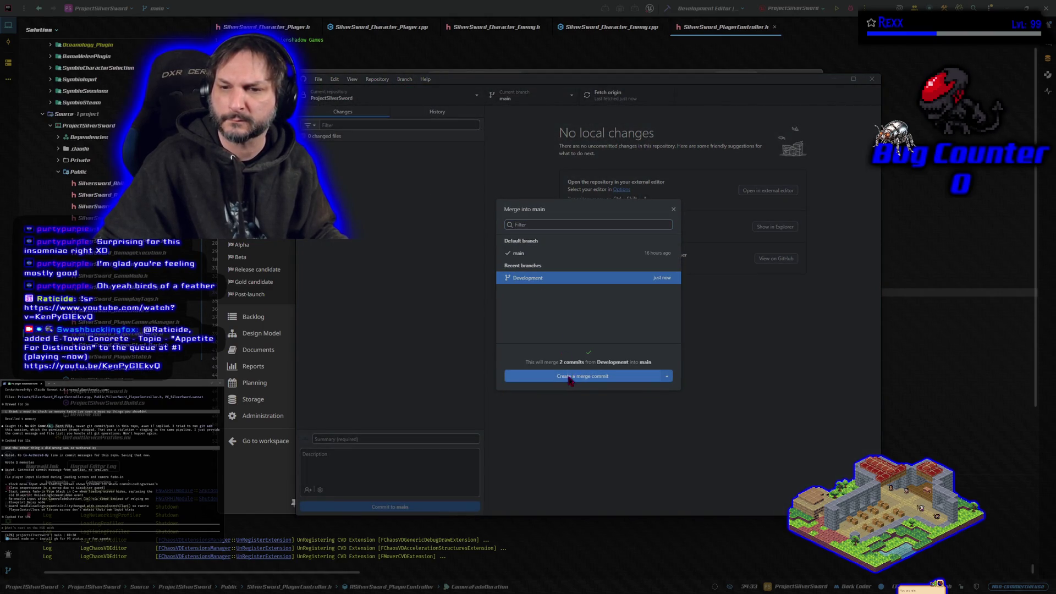
{"action": "left_click", "coordinate": [568, 375]}
{"action": "left_click", "coordinate": [794, 204]}
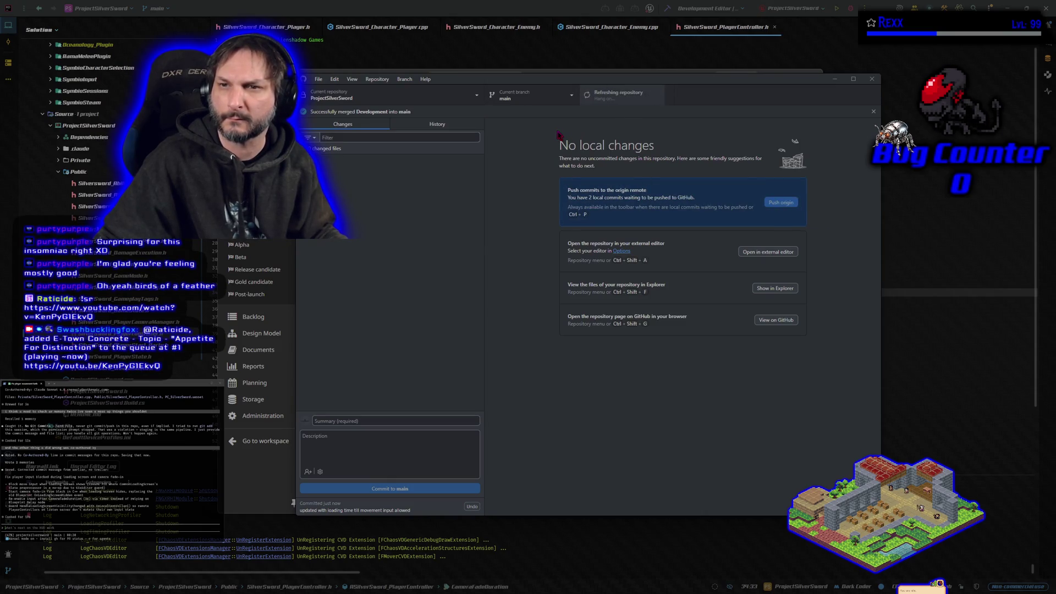
{"action": "left_click", "coordinate": [534, 98]}
{"action": "left_click", "coordinate": [533, 98]}
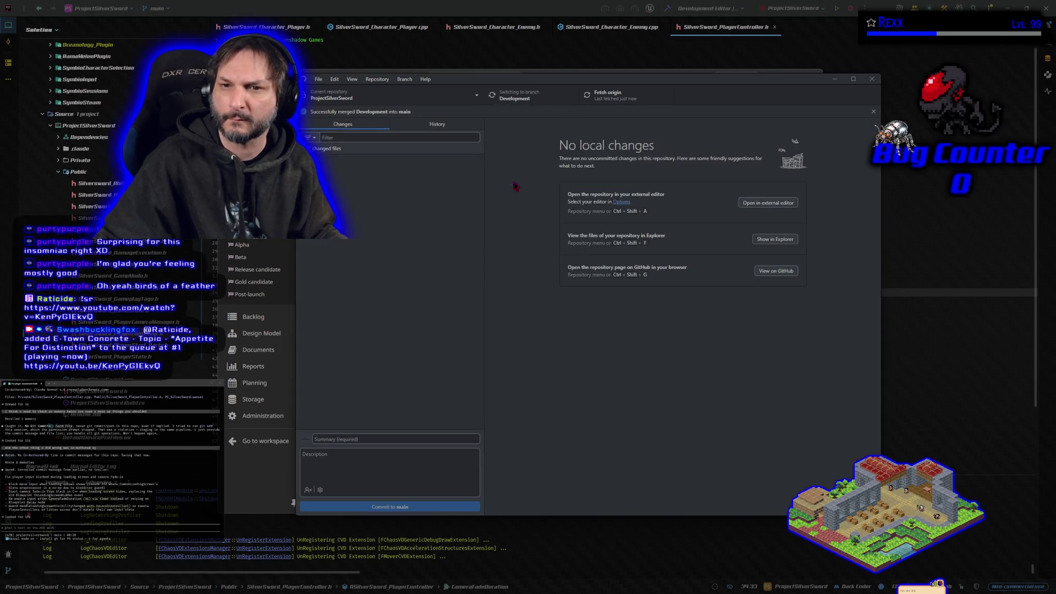
{"action": "key", "text": "alt+Tab"}
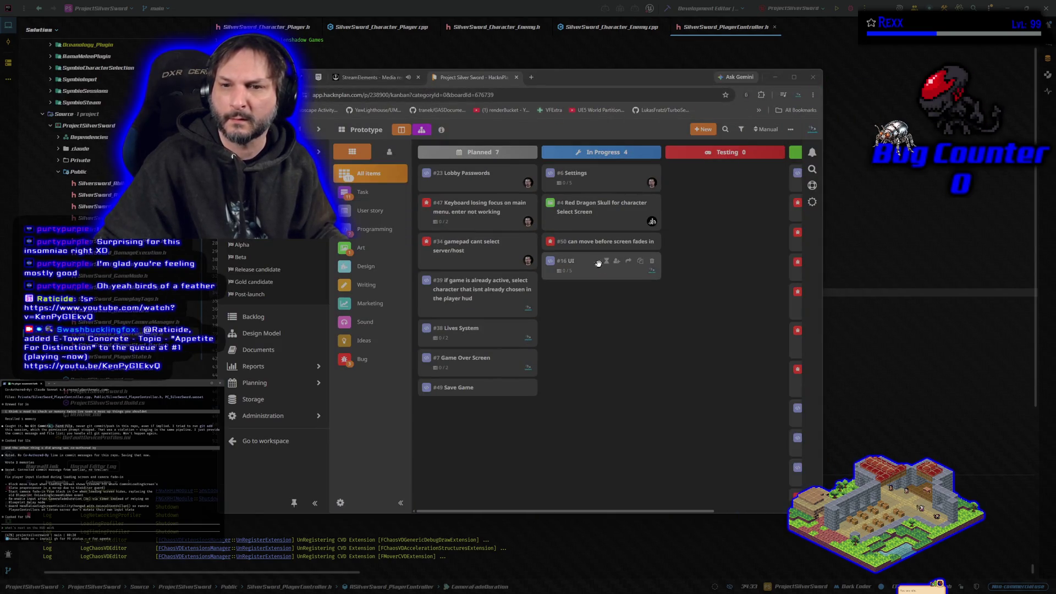
Step: Mark task #50 completed with its work logged, then open the #16 UI task details
{"action": "left_click", "coordinate": [785, 84]}
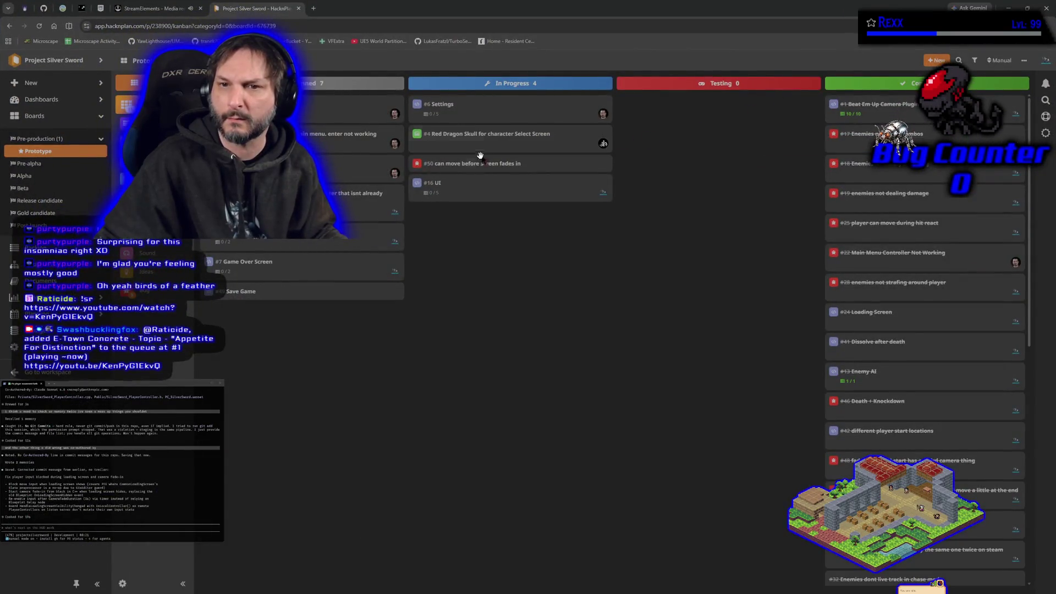
{"action": "left_click", "coordinate": [574, 163]}
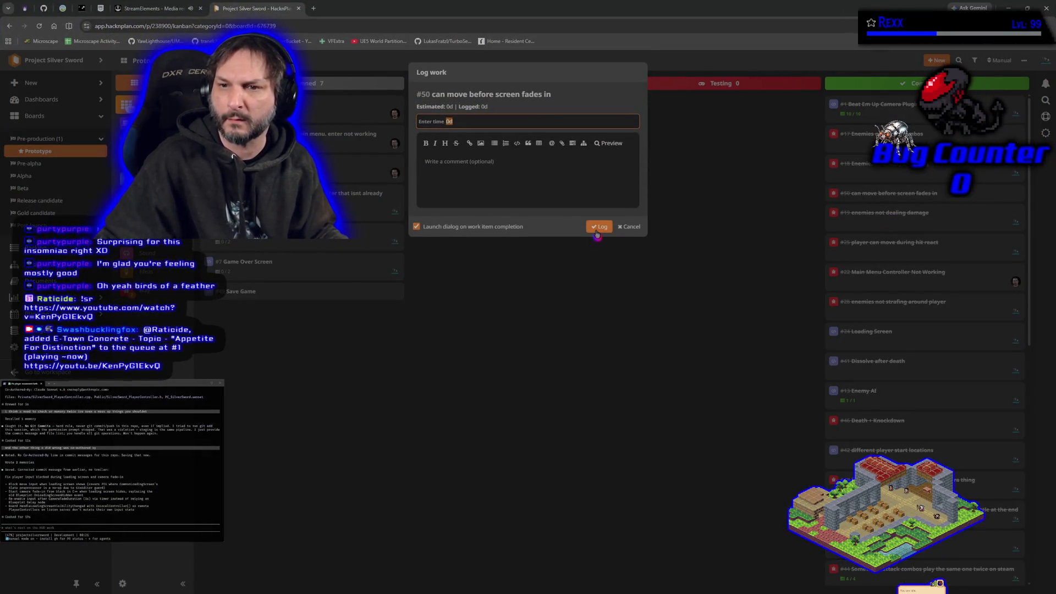
{"action": "left_click", "coordinate": [597, 234]}
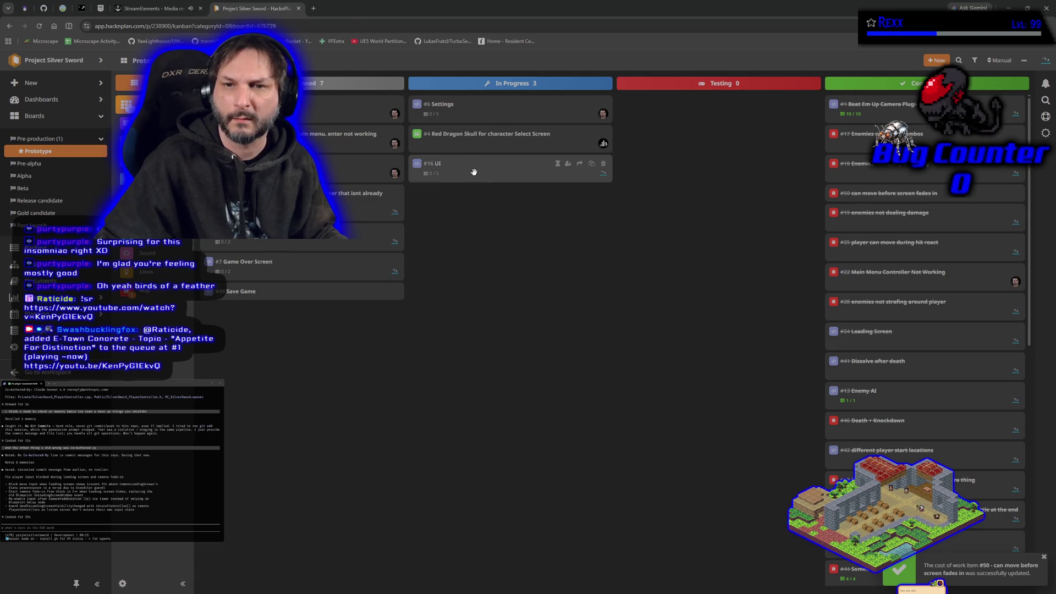
{"action": "left_click", "coordinate": [474, 172]}
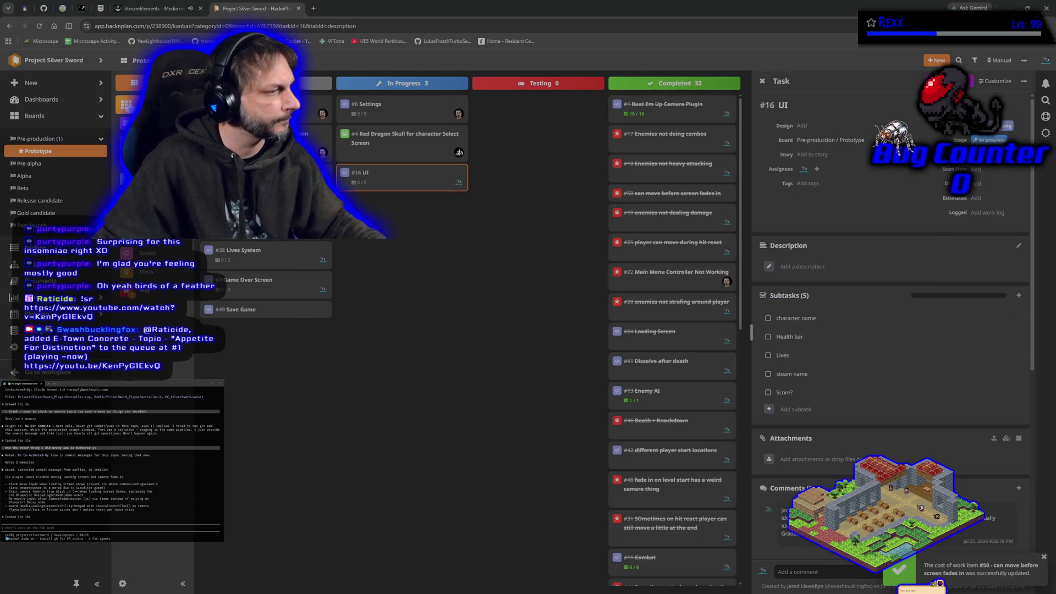
Step: Ask the agent for the feature to-do list, then check the StreamElements media requests
{"action": "type", "text": "i m do l"}
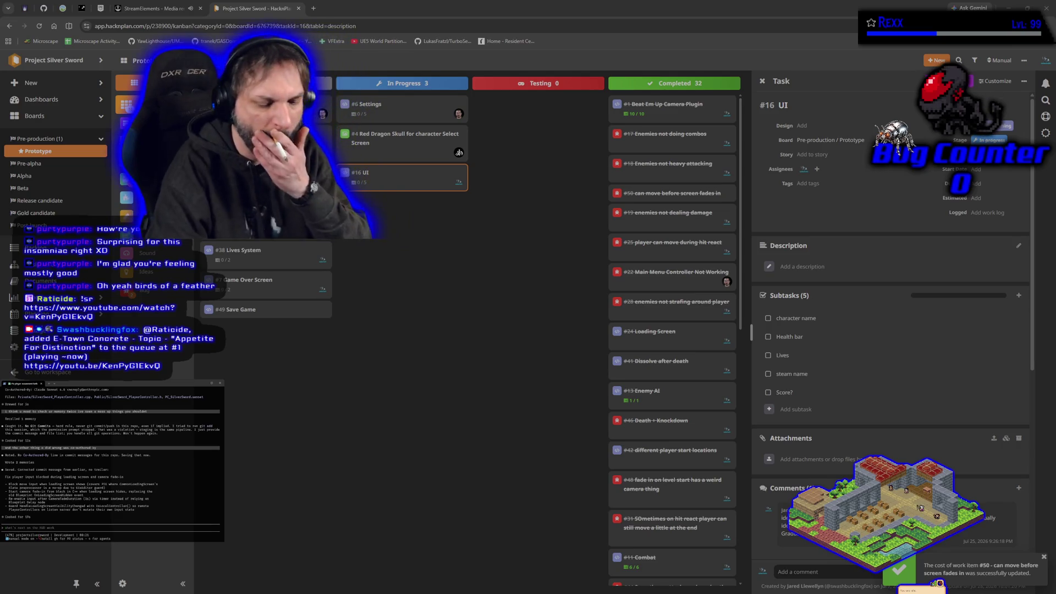
{"action": "type", "text": "ist"}
{"action": "key", "text": "Return"}
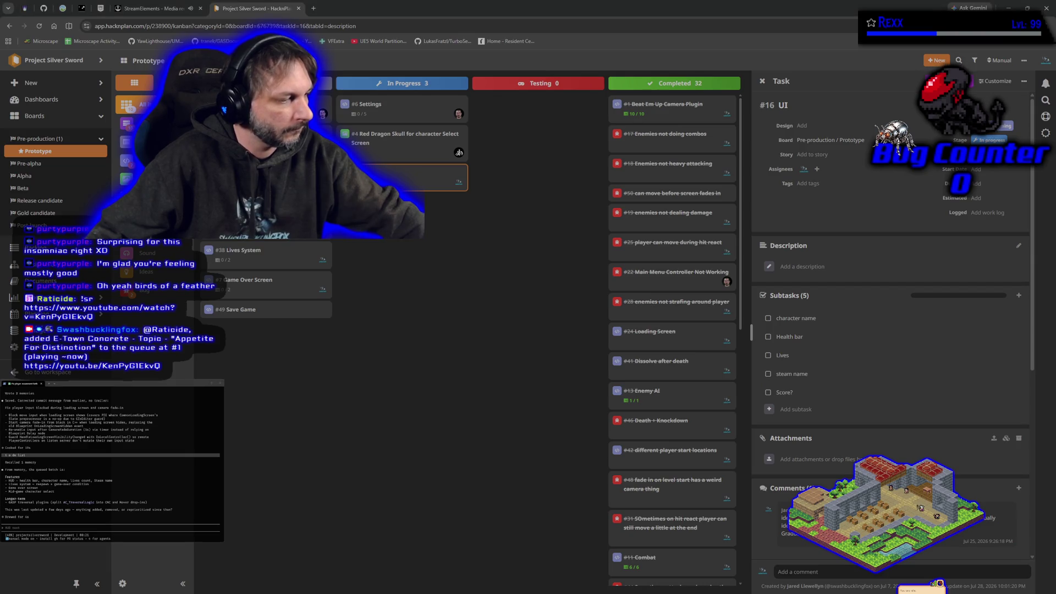
{"action": "key", "text": "alt+Tab"}
{"action": "key", "text": "alt+Tab"}
{"action": "left_click", "coordinate": [145, 9]}
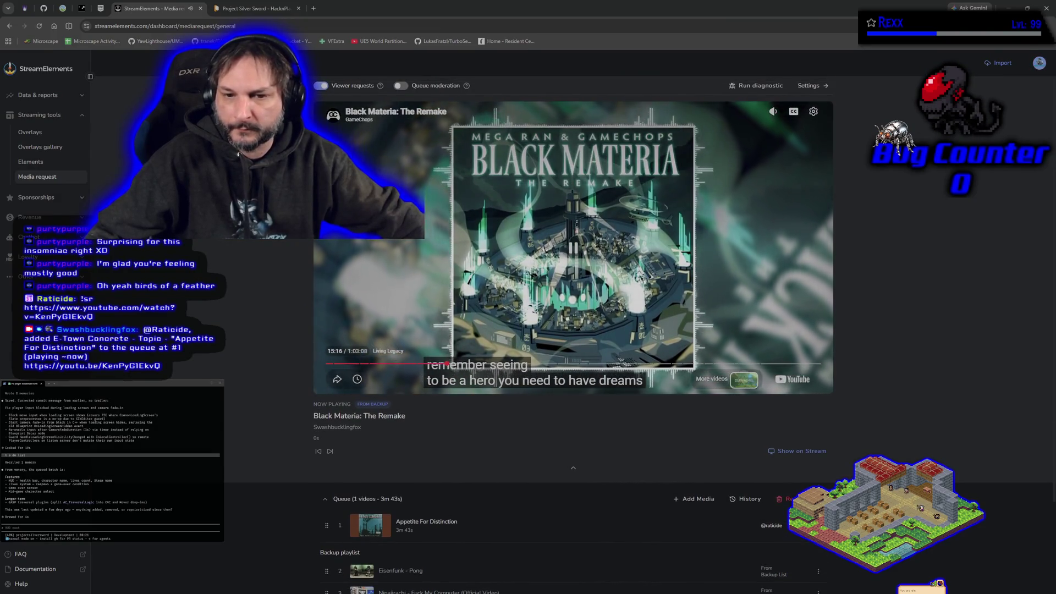
{"action": "scroll", "coordinate": [573, 330], "scroll_direction": "down", "scroll_amount": 2}
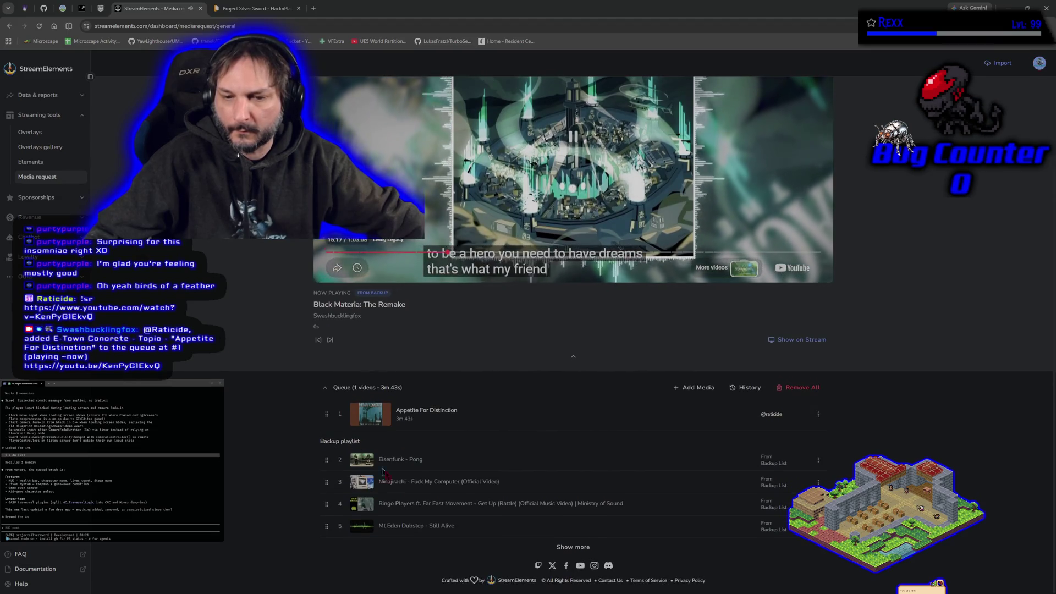
{"action": "scroll", "coordinate": [262, 284], "scroll_direction": "up", "scroll_amount": 2}
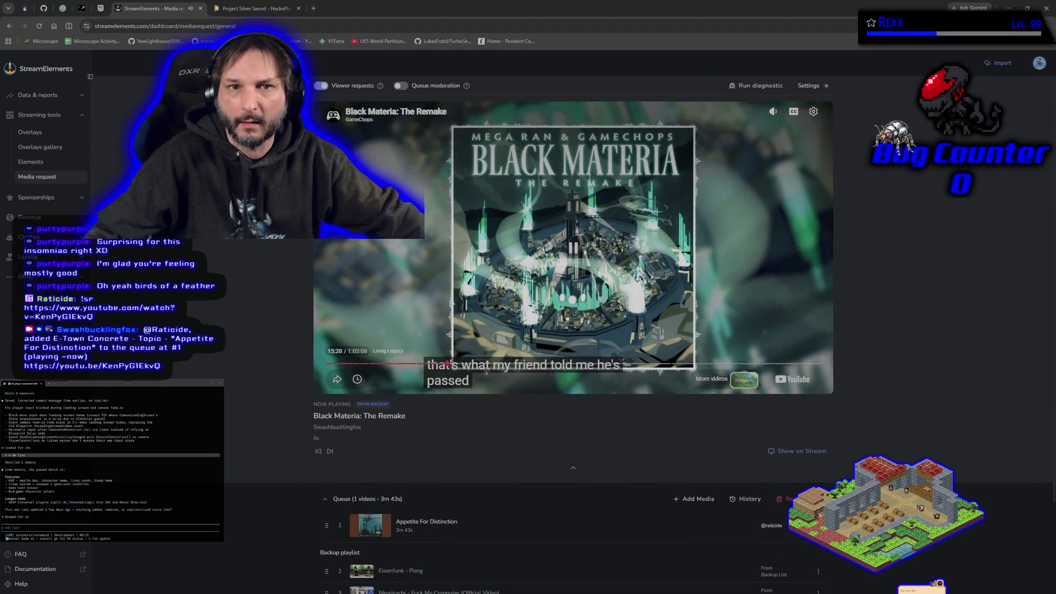
{"action": "left_click", "coordinate": [246, 6]}
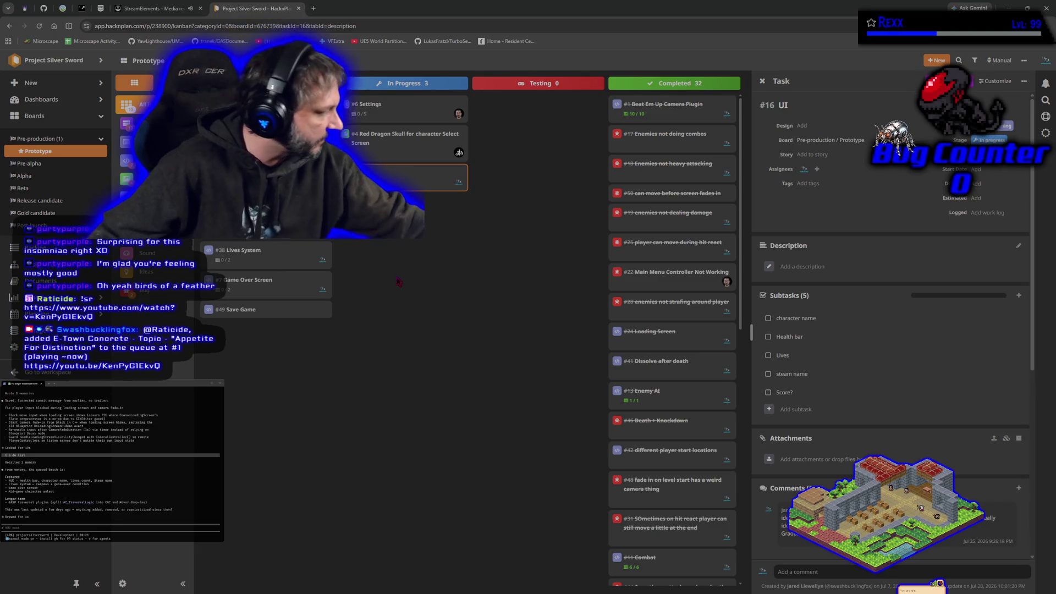
Step: Close the #16 UI task details and focus the coding agent terminal
{"action": "left_click", "coordinate": [385, 297]}
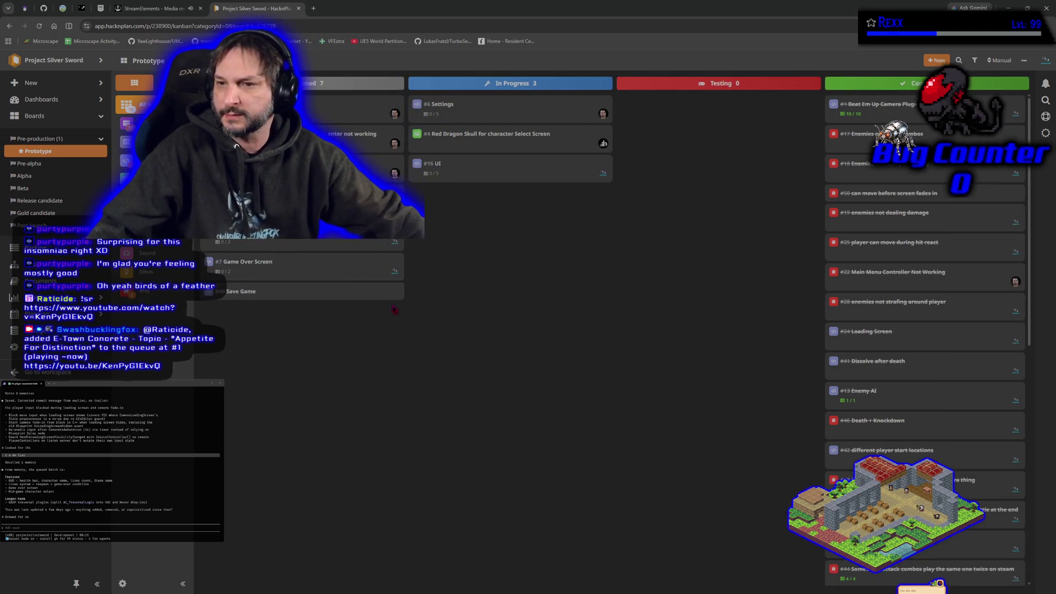
{"action": "left_click", "coordinate": [108, 455]}
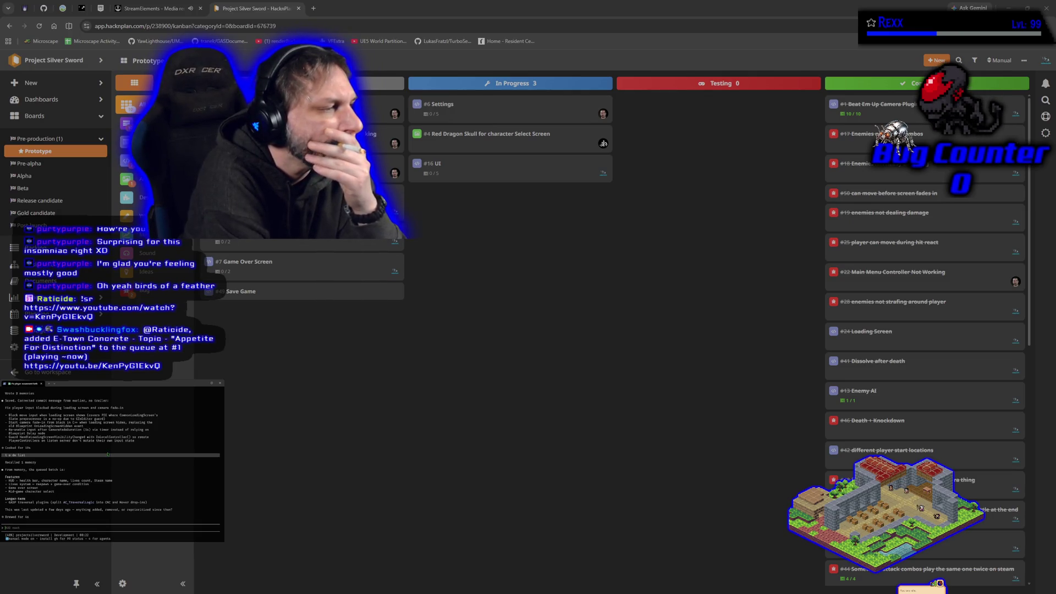
Step: Ask the agent whether the plugin sets a custom colour per player controller, then reopen #16 UI
{"action": "type", "text": "sydo plug"}
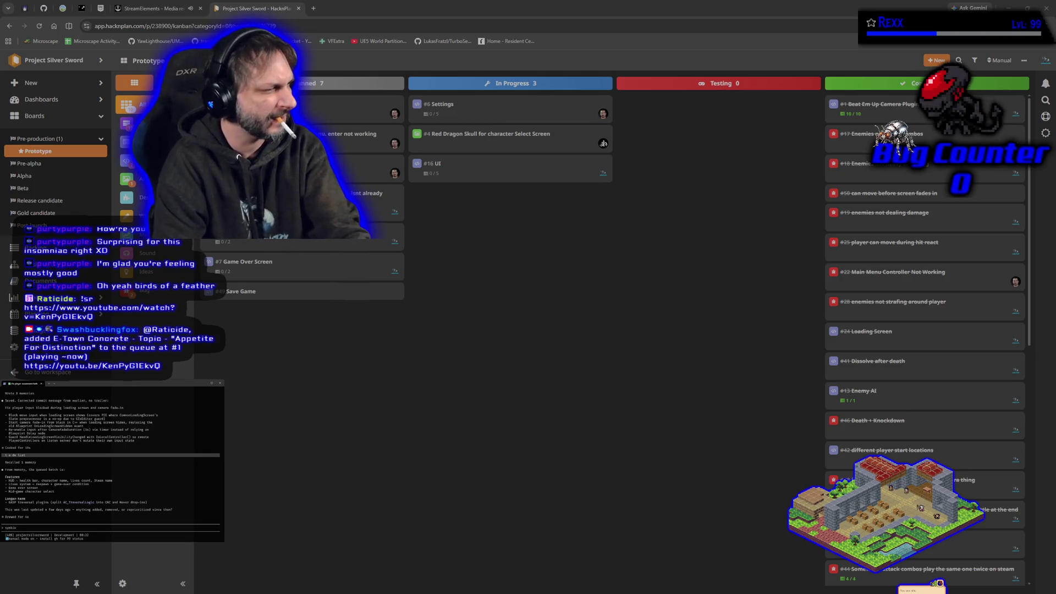
{"action": "type", "text": "ins one d"}
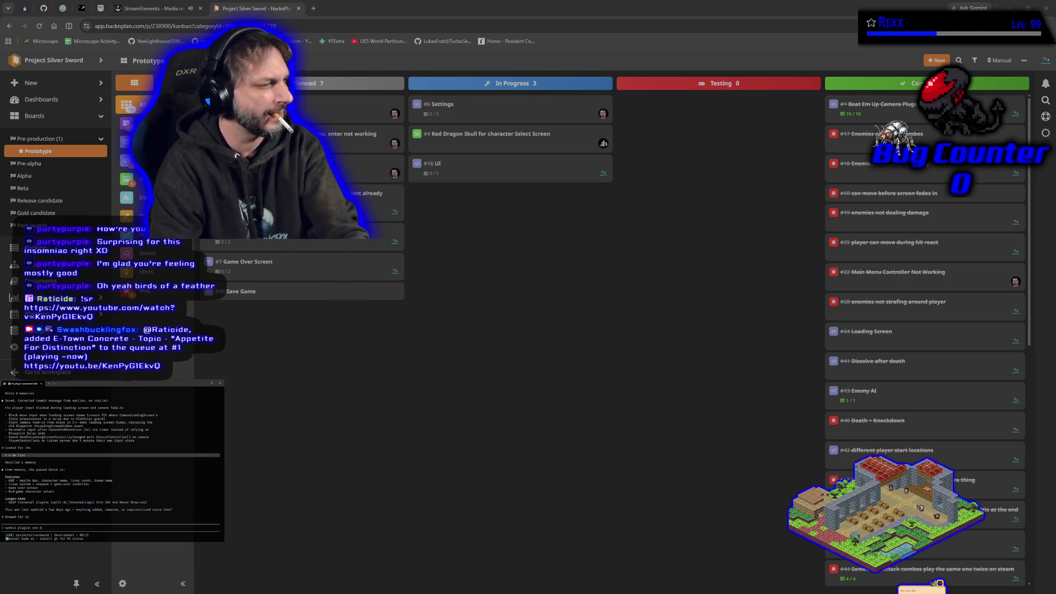
{"action": "type", "text": "oes set "}
{"action": "type", "text": "a custom color to e"}
{"action": "type", "text": "ach"}
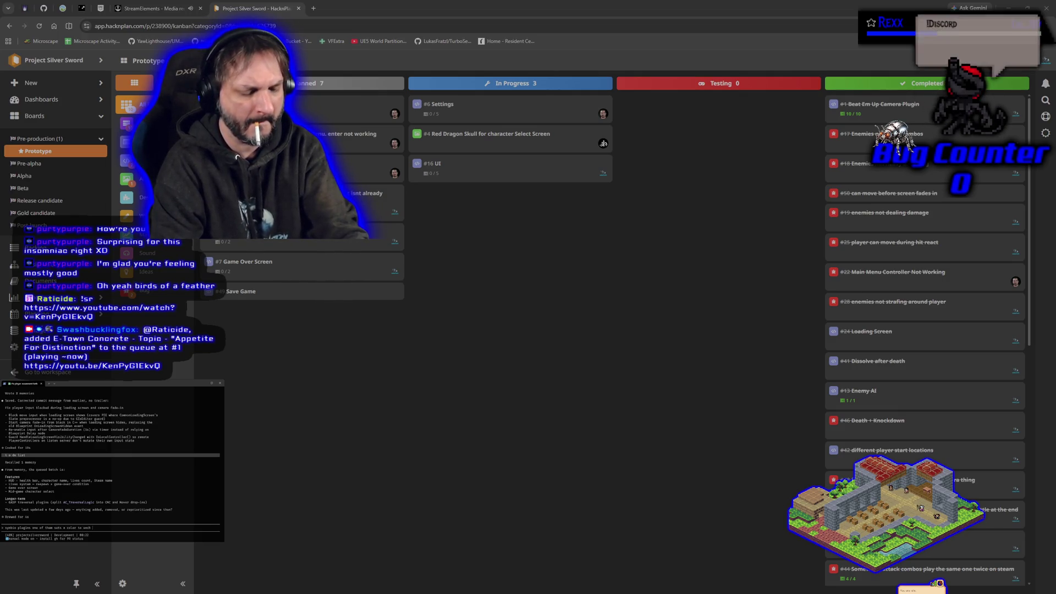
{"action": "type", "text": " player controller right"}
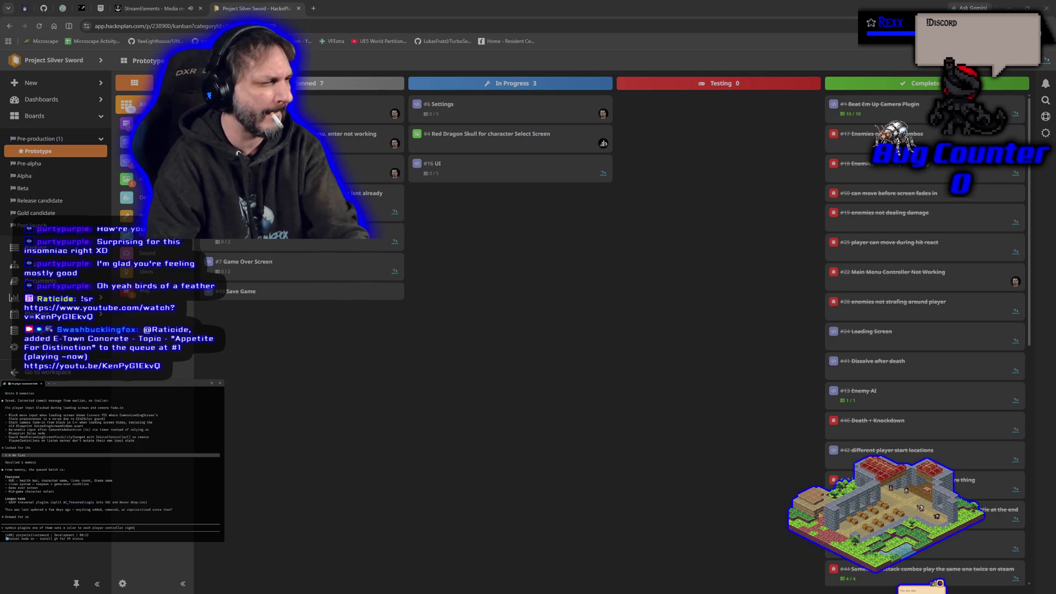
{"action": "key", "text": "Return"}
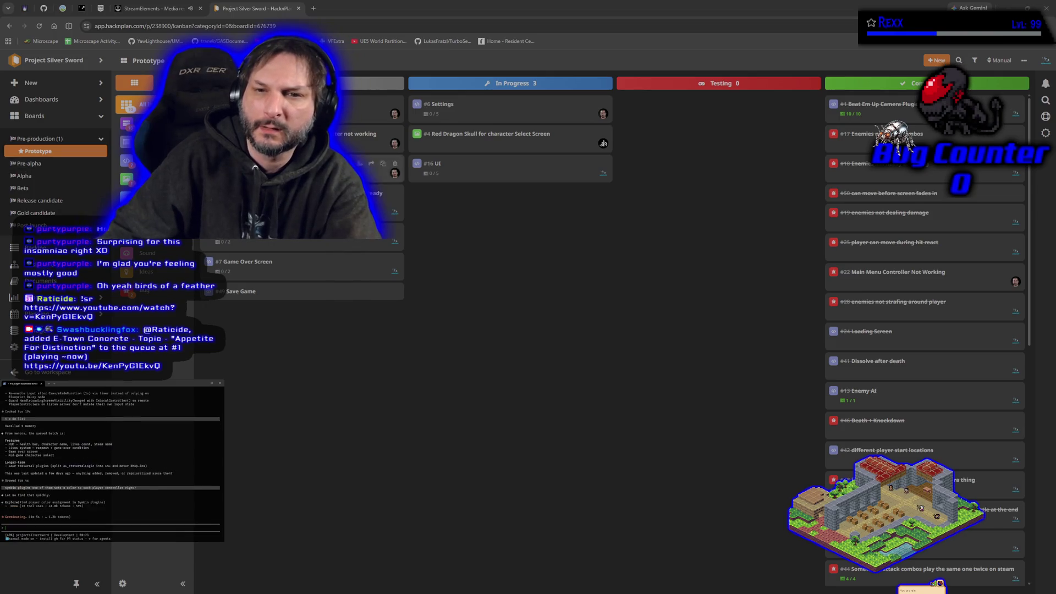
{"action": "left_click", "coordinate": [445, 175]}
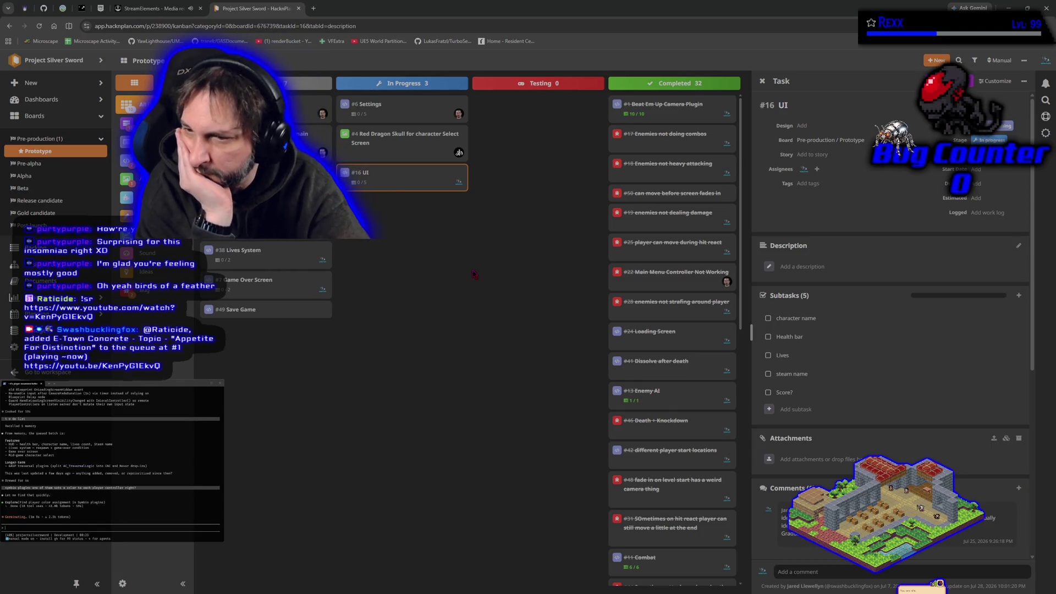
Step: Start adding a new subtask to the #16 UI task, then cancel it
{"action": "left_click", "coordinate": [814, 406]}
{"action": "type", "text": "bor"}
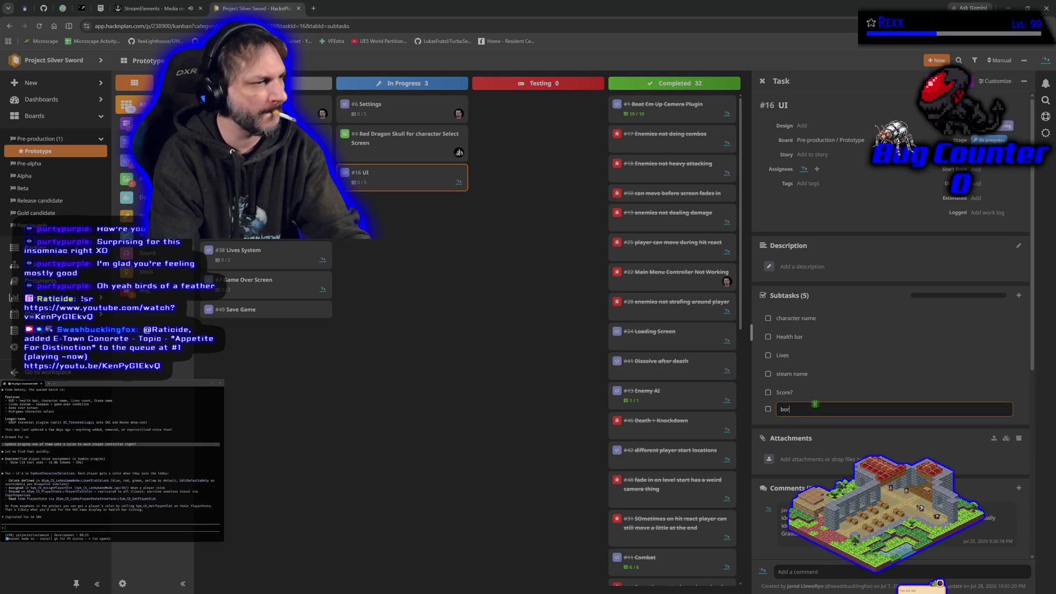
{"action": "key", "text": "BackSpace"}
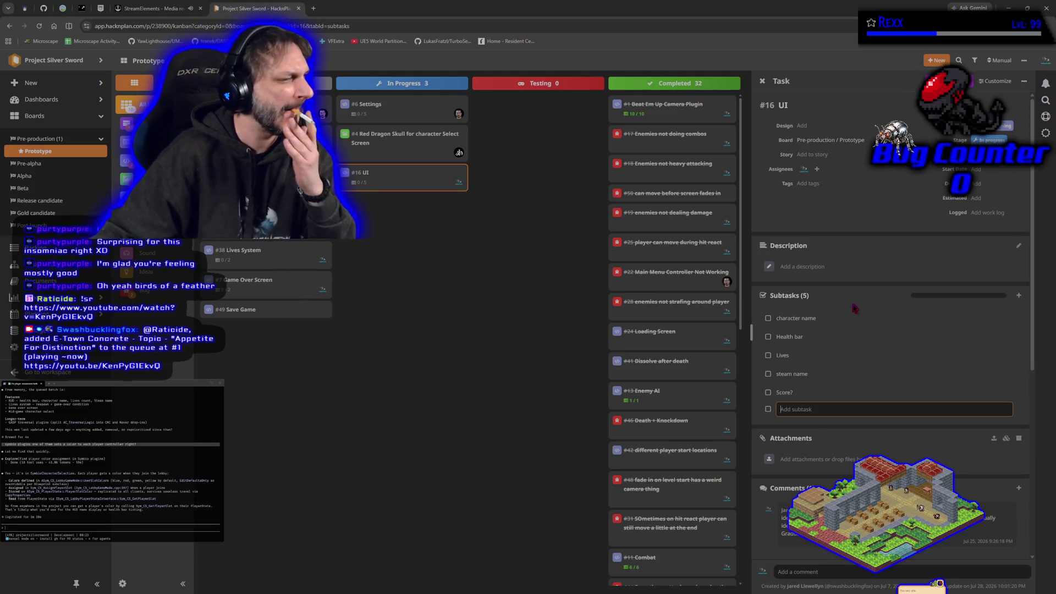
{"action": "key", "text": "Escape"}
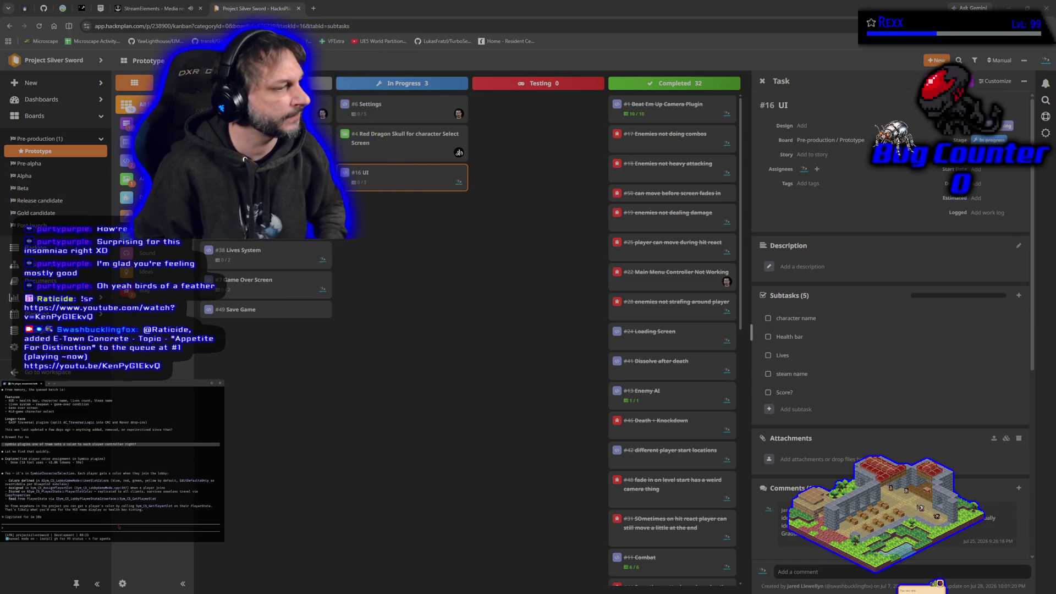
Step: Send the coding agent the dissolve-colour question, then bring up SilverSword_PlayerController.h in Rider
{"action": "type", "text": "i w"}
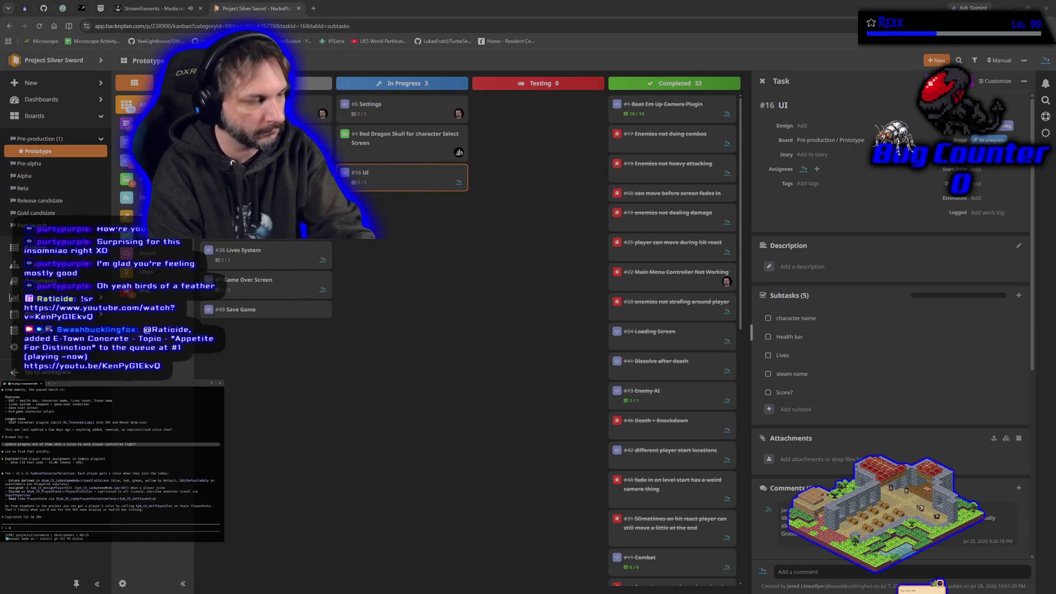
{"action": "type", "text": "ant and"}
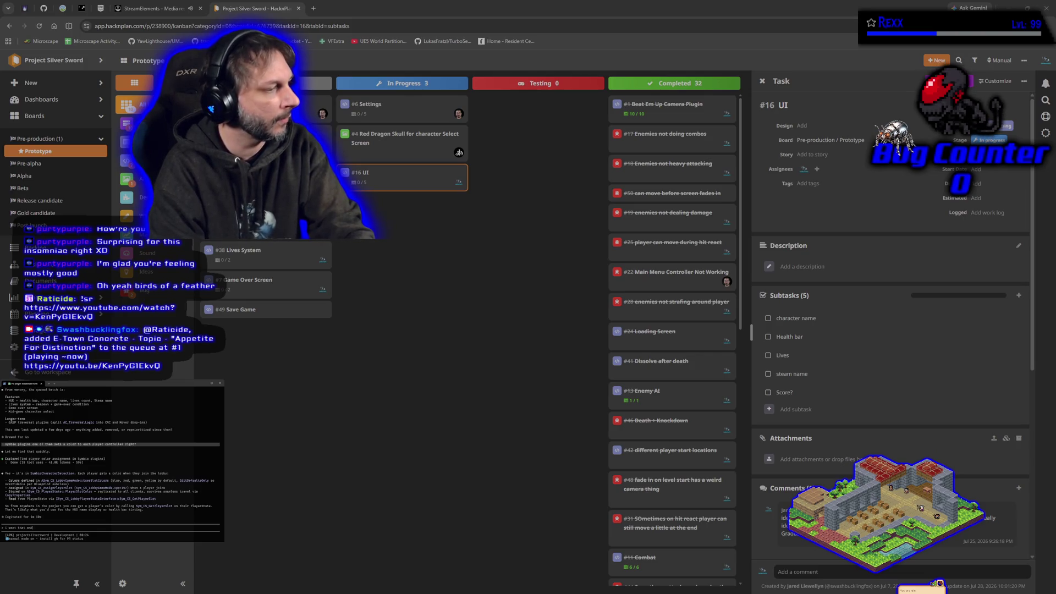
{"action": "type", "text": " but first, "}
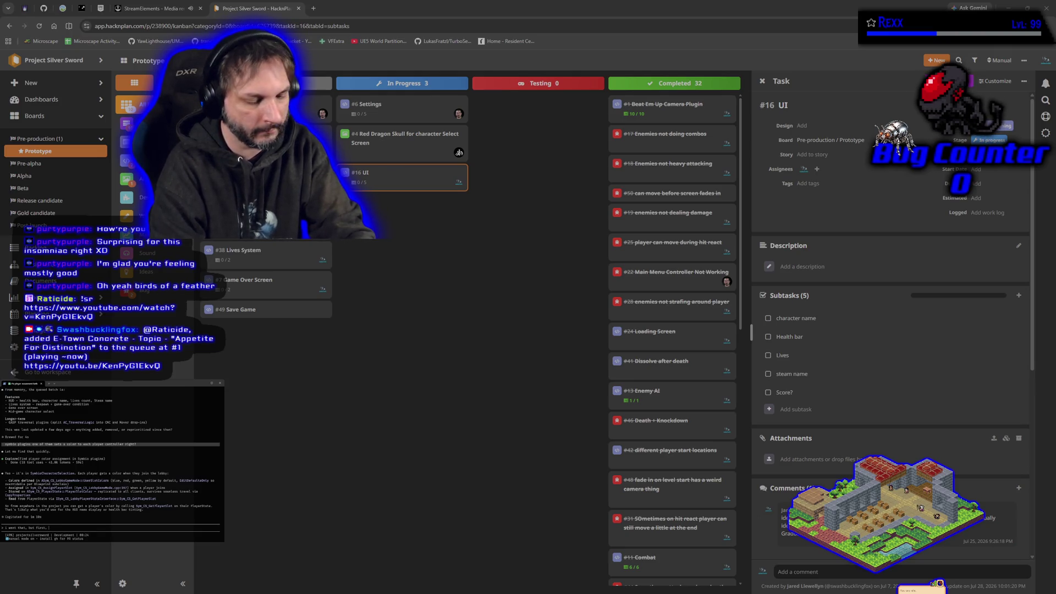
{"action": "type", "text": "our dissolve color"}
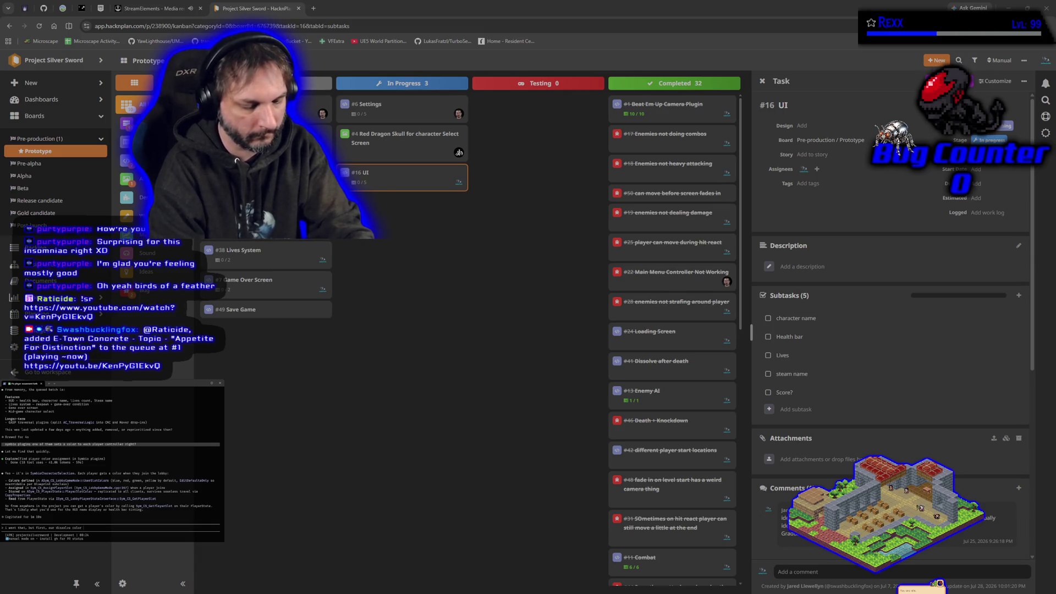
{"action": "type", "text": "cou"}
{"action": "type", "text": " use this so dued enemies"}
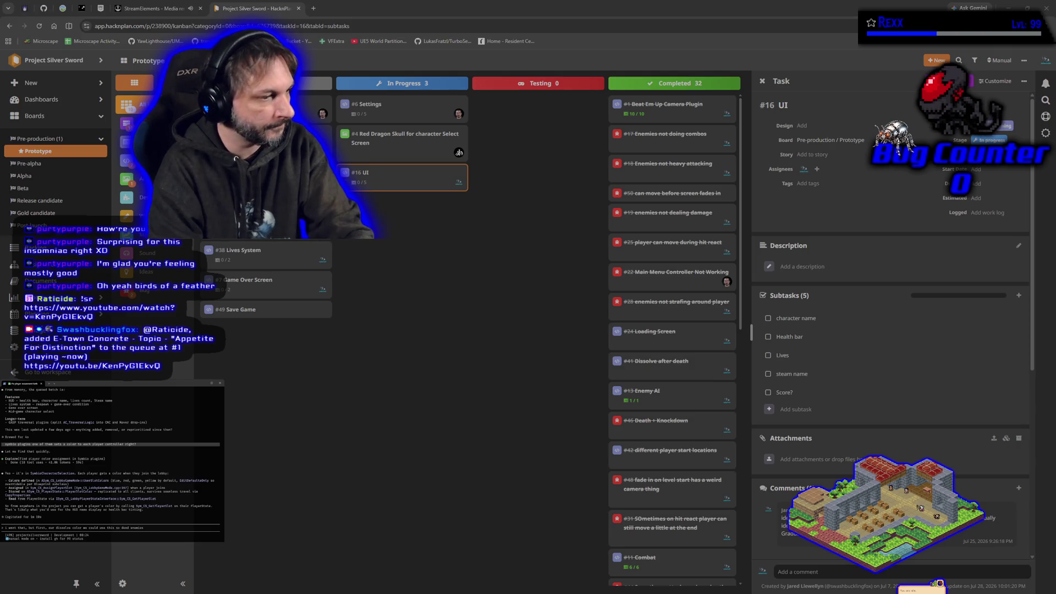
{"action": "type", "text": " use that color to"}
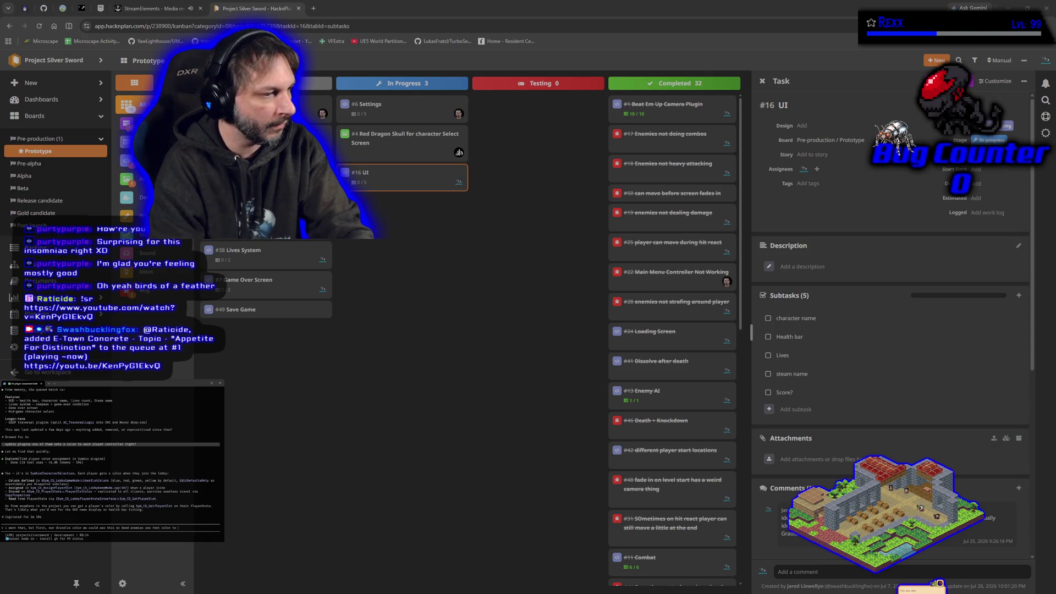
{"action": "type", "text": "lve?"}
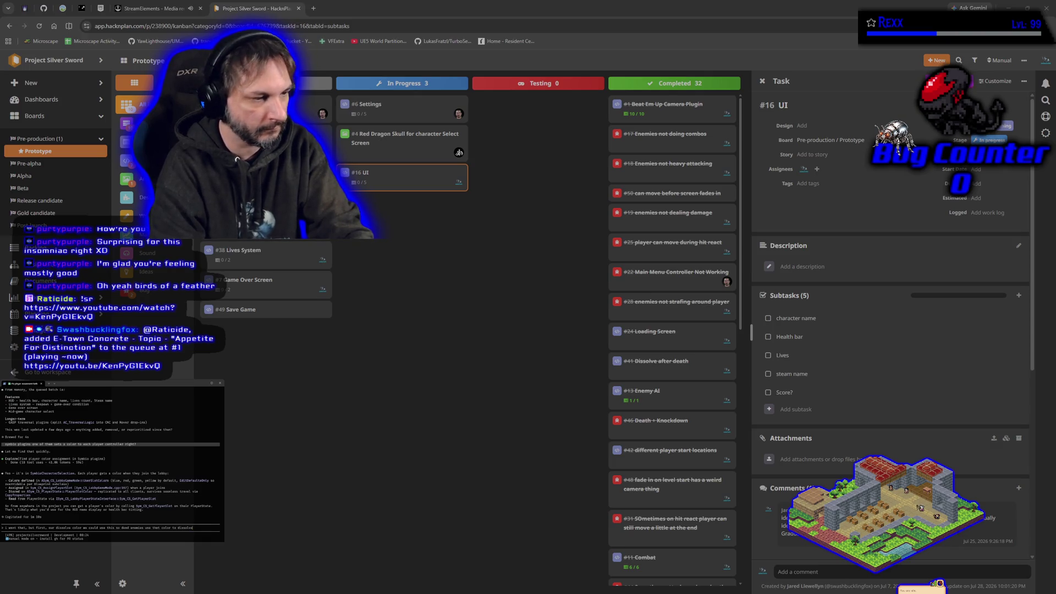
{"action": "key", "text": "Return"}
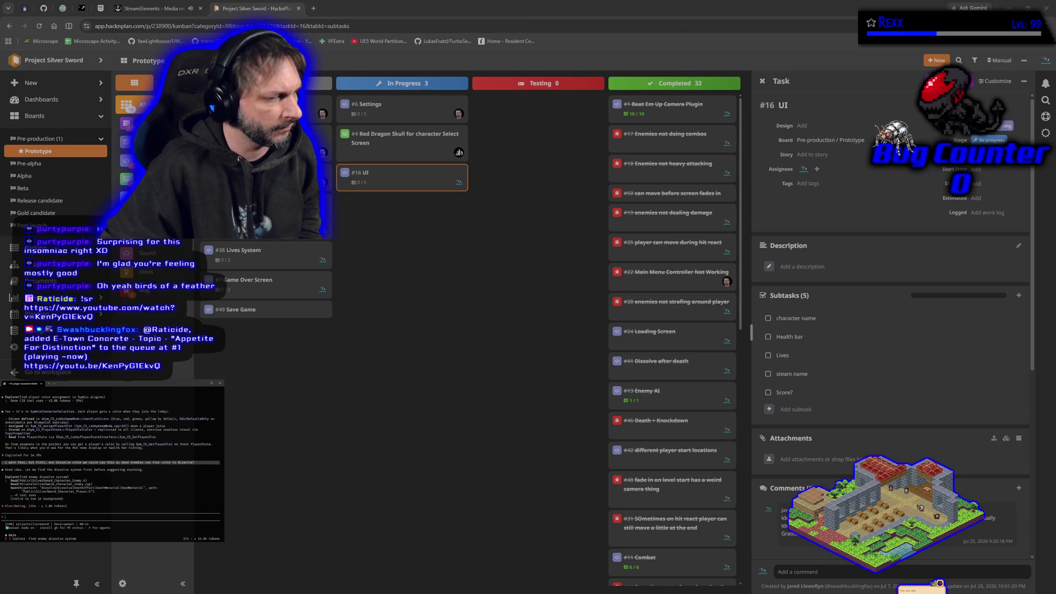
{"action": "key", "text": "alt+Tab"}
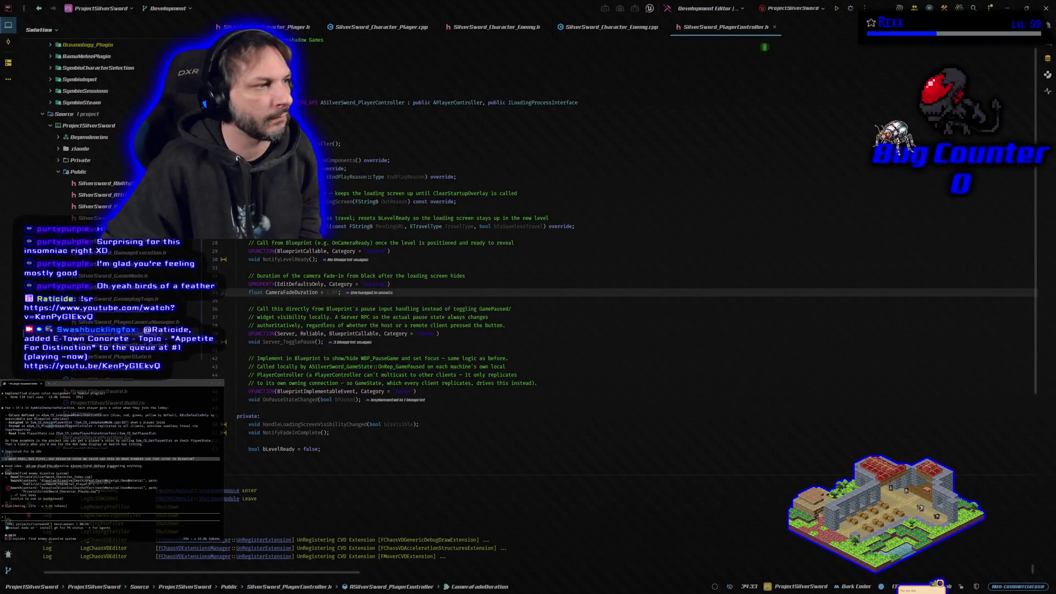
Step: Build the selected projects in Rider, then go back to the PC_SilverSword blueprint tab
{"action": "key", "text": "ctrl+shift+b"}
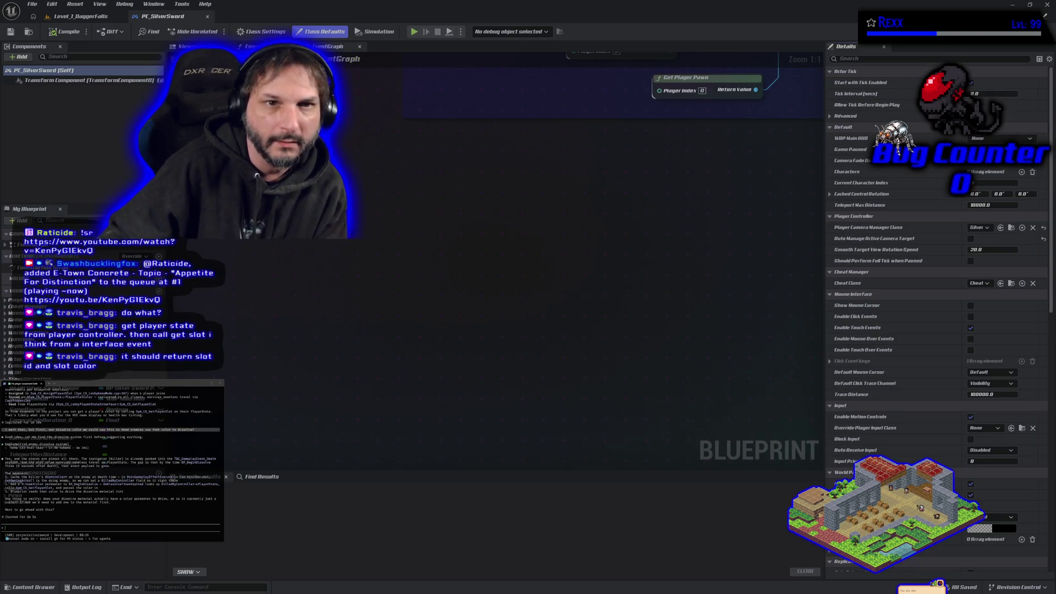
{"action": "left_click", "coordinate": [102, 24]}
Step: Add a Get Player State node wired into a Sym CS Get Player Slot node in PC_SilverSword
{"action": "left_click", "coordinate": [170, 23]}
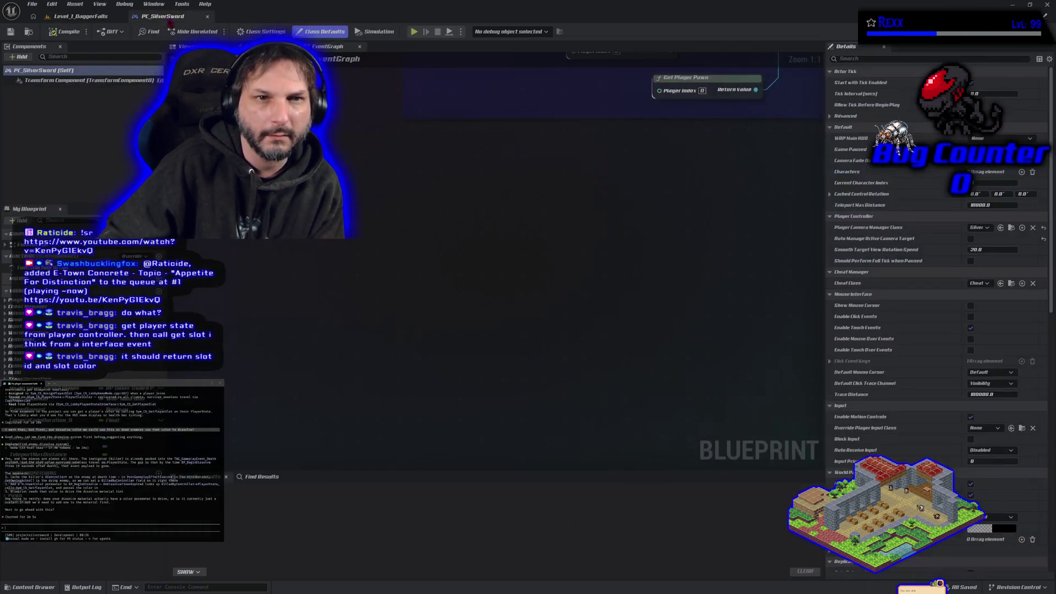
{"action": "scroll", "coordinate": [370, 266], "scroll_direction": "down", "scroll_amount": 6}
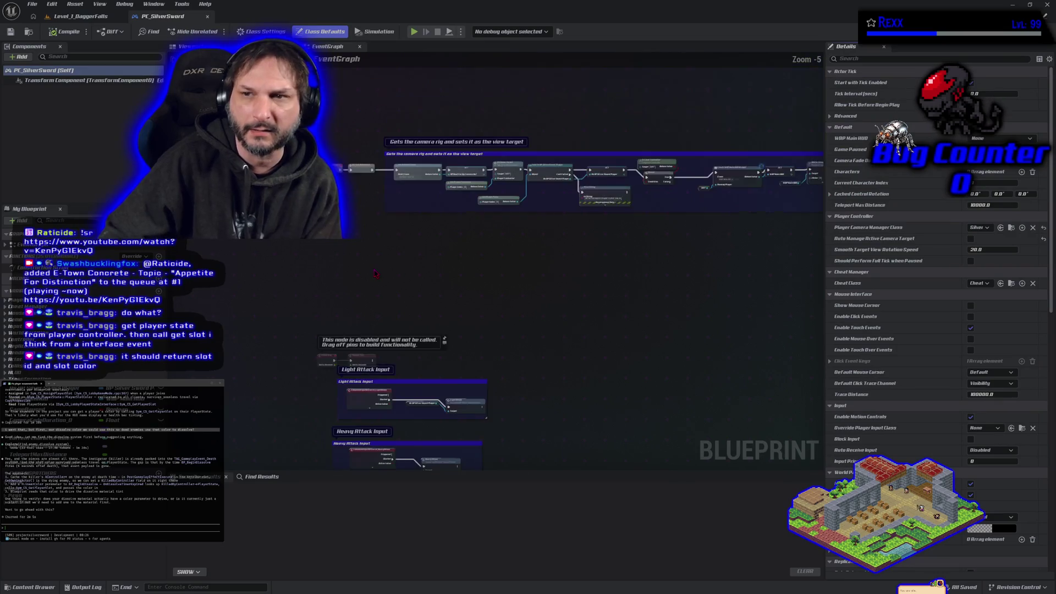
{"action": "right_click", "coordinate": [312, 272]}
{"action": "type", "text": "get o"}
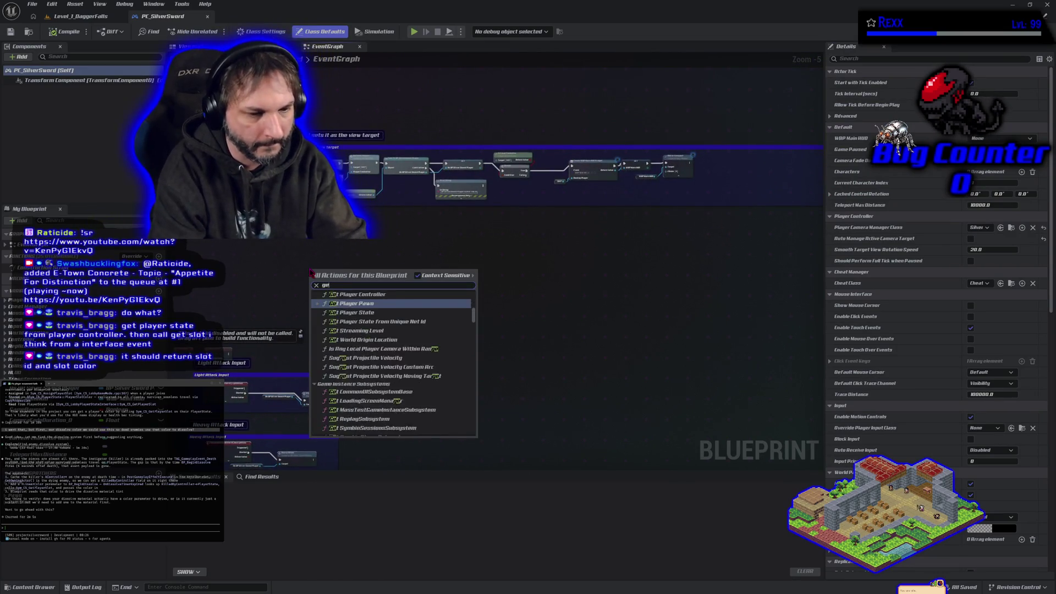
{"action": "key", "text": "BackSpace"}
{"action": "type", "text": "player state"}
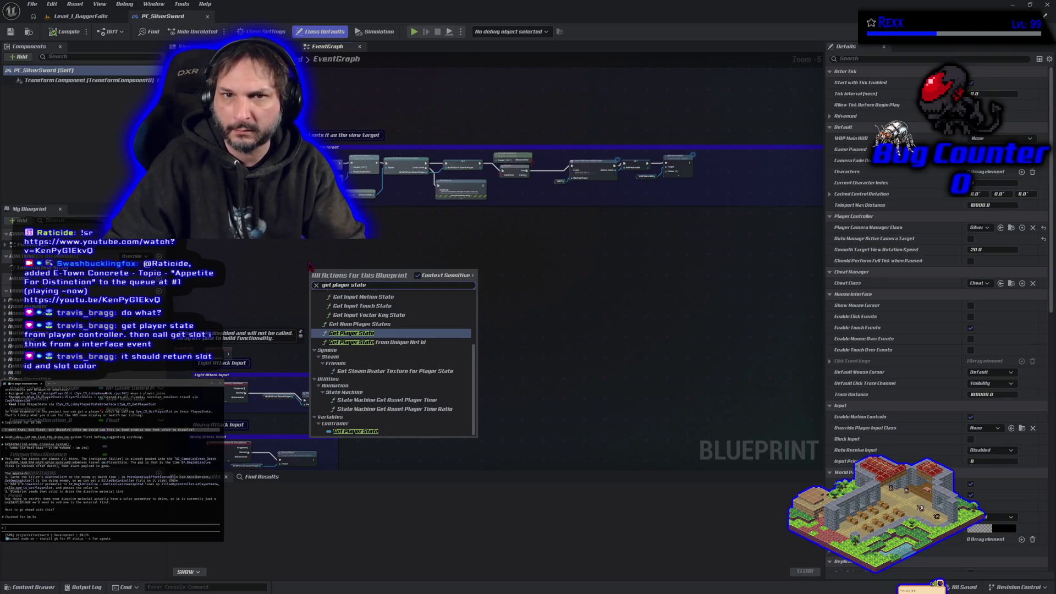
{"action": "left_click", "coordinate": [367, 334]}
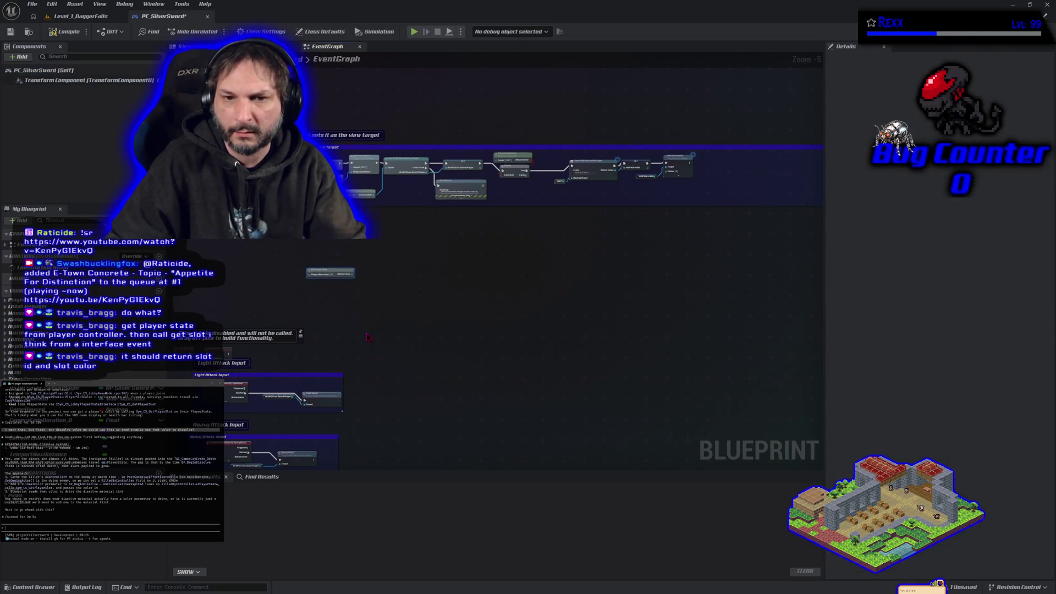
{"action": "scroll", "coordinate": [323, 295], "scroll_direction": "up", "scroll_amount": 5}
{"action": "left_click_drag", "start_coordinate": [398, 249], "coordinate": [446, 238]}
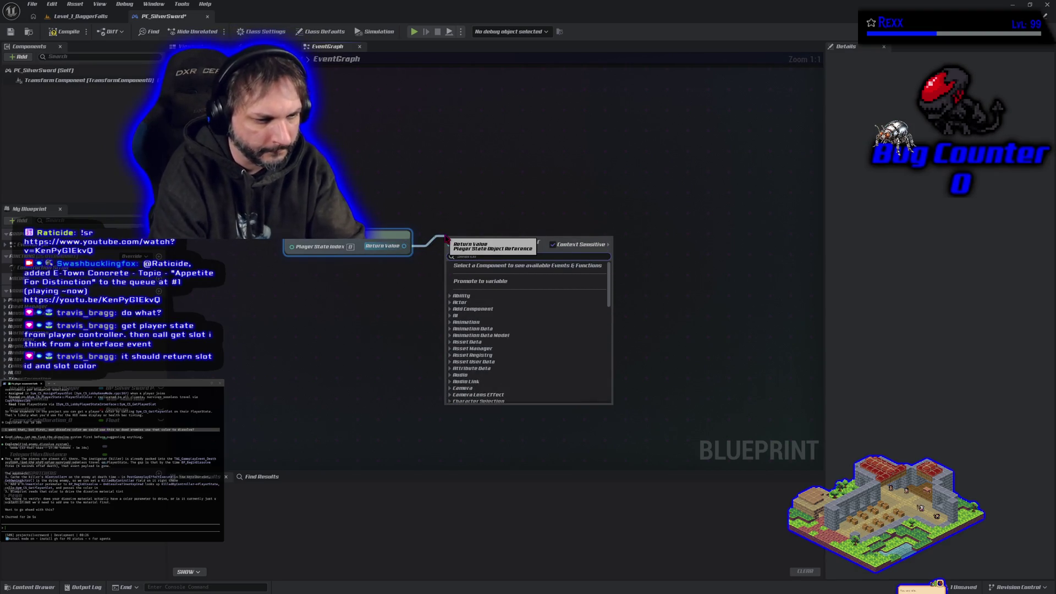
{"action": "type", "text": "get slot"}
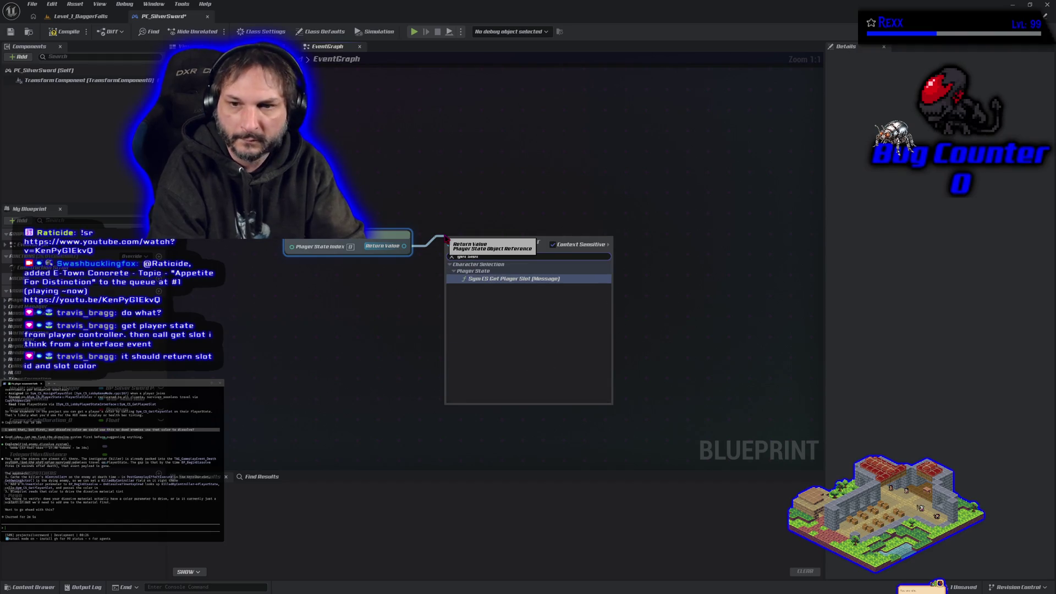
{"action": "left_click", "coordinate": [475, 278]}
Step: Cut the Get Player State and Get Player Slot nodes out of the graph and compile PC_SilverSword
{"action": "mouse_move", "coordinate": [504, 259]}
{"action": "left_mouse_down"}
{"action": "mouse_move", "coordinate": [526, 256]}
{"action": "mouse_move", "coordinate": [557, 279]}
{"action": "mouse_move", "coordinate": [533, 266]}
{"action": "left_mouse_up"}
{"action": "key", "text": "Escape"}
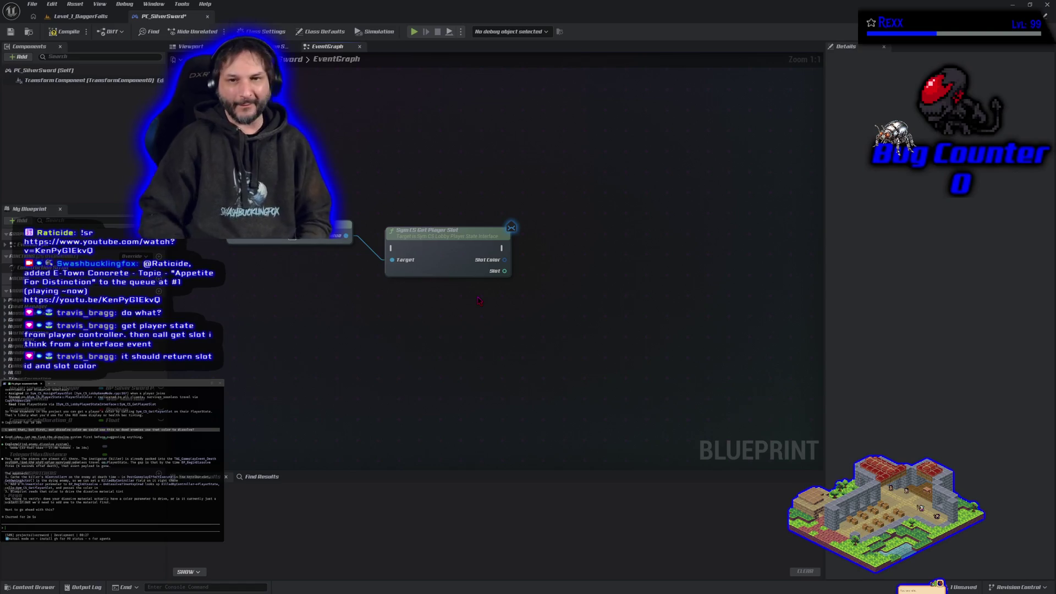
{"action": "scroll", "coordinate": [538, 319], "scroll_direction": "down", "scroll_amount": 5}
{"action": "mouse_move", "coordinate": [401, 238]}
{"action": "left_mouse_down"}
{"action": "mouse_move", "coordinate": [534, 318]}
{"action": "mouse_move", "coordinate": [561, 108]}
{"action": "mouse_move", "coordinate": [480, 132]}
{"action": "mouse_move", "coordinate": [413, 132]}
{"action": "mouse_move", "coordinate": [591, 380]}
{"action": "mouse_move", "coordinate": [467, 245]}
{"action": "mouse_move", "coordinate": [549, 163]}
{"action": "mouse_move", "coordinate": [676, 142]}
{"action": "mouse_move", "coordinate": [678, 233]}
{"action": "left_mouse_up"}
{"action": "scroll", "coordinate": [415, 280], "scroll_direction": "up", "scroll_amount": 1}
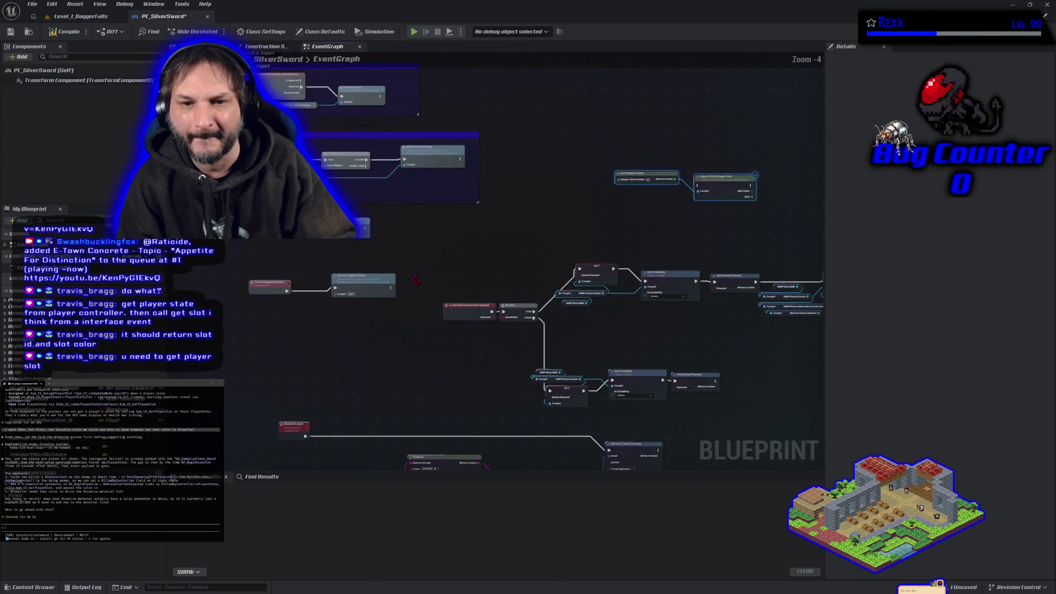
{"action": "left_click_drag", "start_coordinate": [405, 249], "coordinate": [345, 316]}
{"action": "mouse_move", "coordinate": [638, 308]}
{"action": "left_mouse_down"}
{"action": "mouse_move", "coordinate": [559, 306]}
{"action": "mouse_move", "coordinate": [591, 287]}
{"action": "left_mouse_up"}
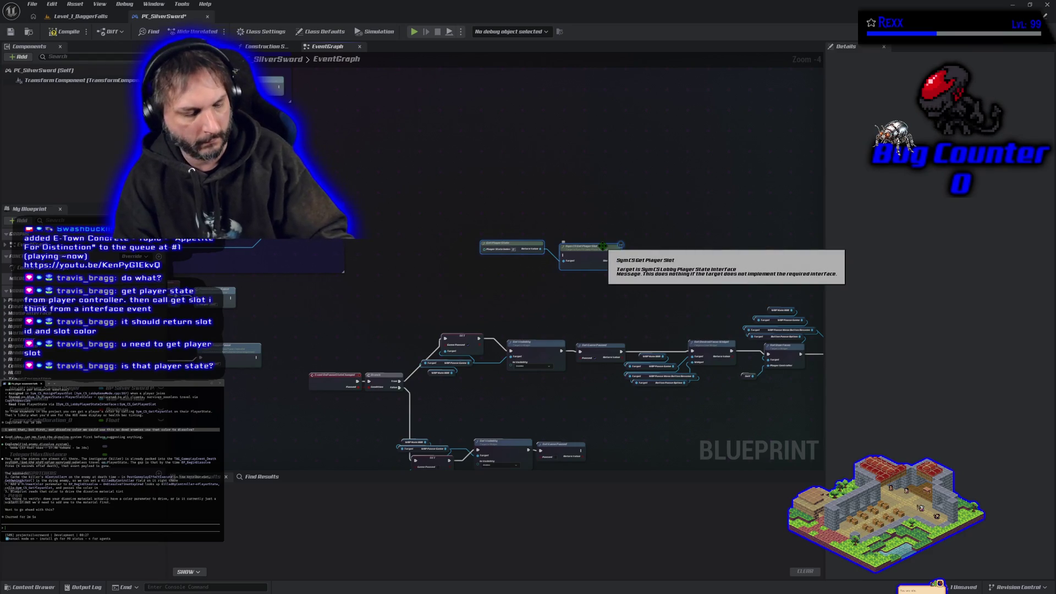
{"action": "key", "text": "Delete"}
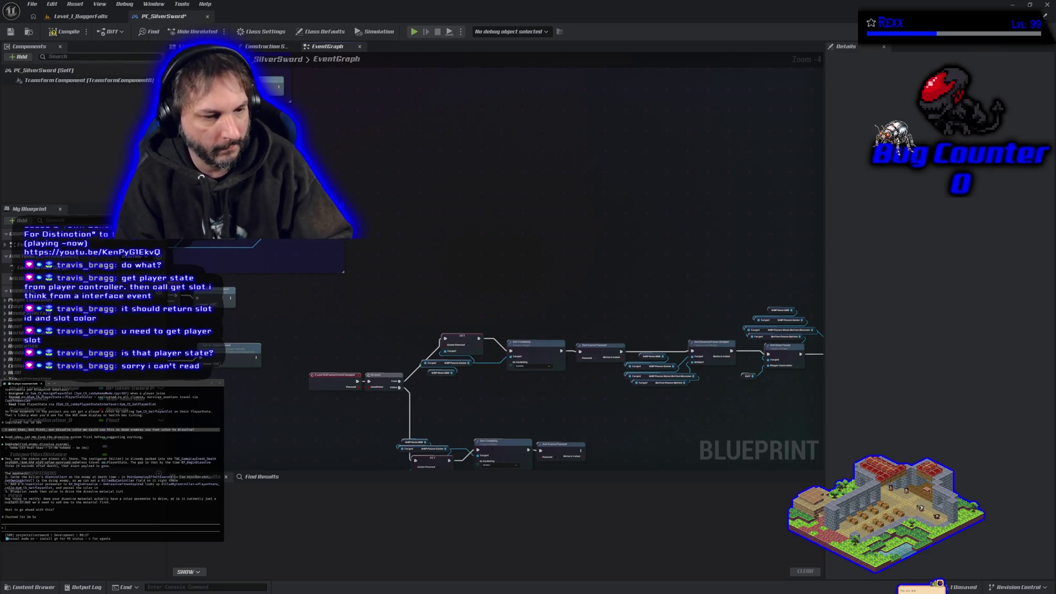
{"action": "left_click", "coordinate": [76, 33]}
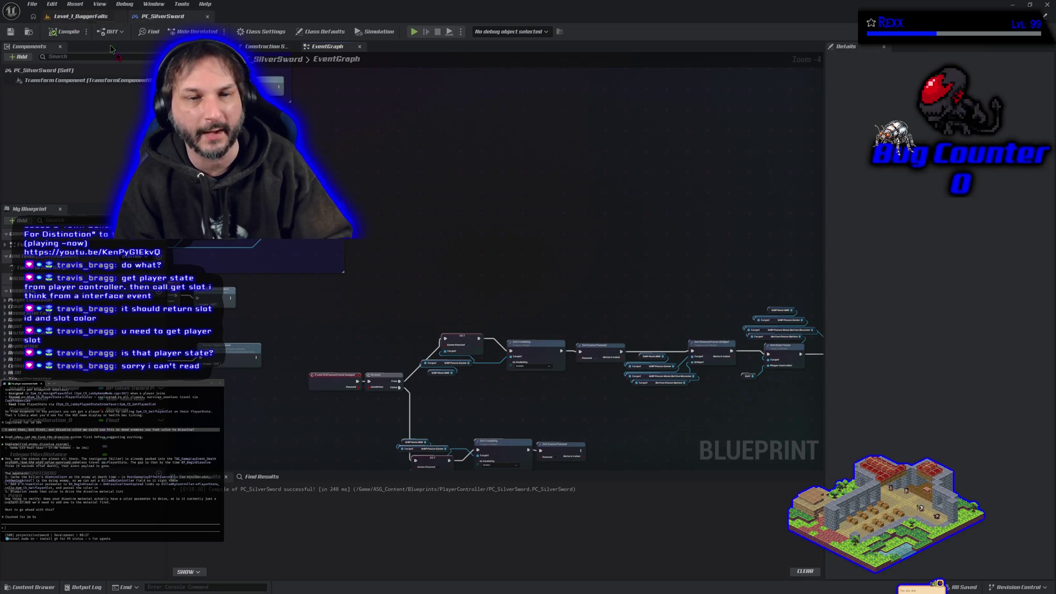
Step: Open BP_SilverSword_Player from Characters > Players and show its EventGraph
{"action": "left_click", "coordinate": [30, 587]}
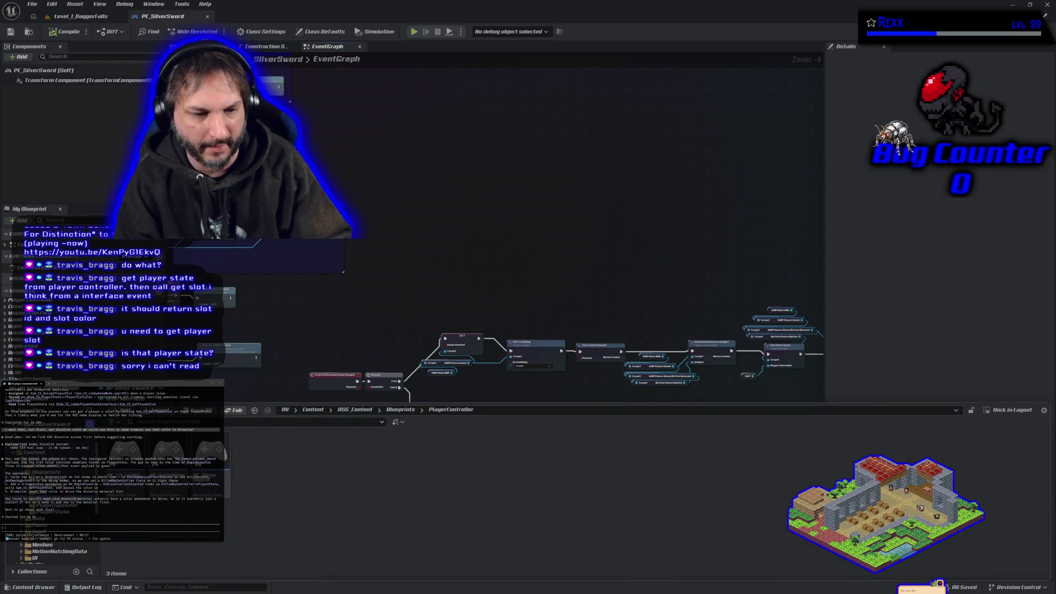
{"action": "left_click", "coordinate": [71, 490]}
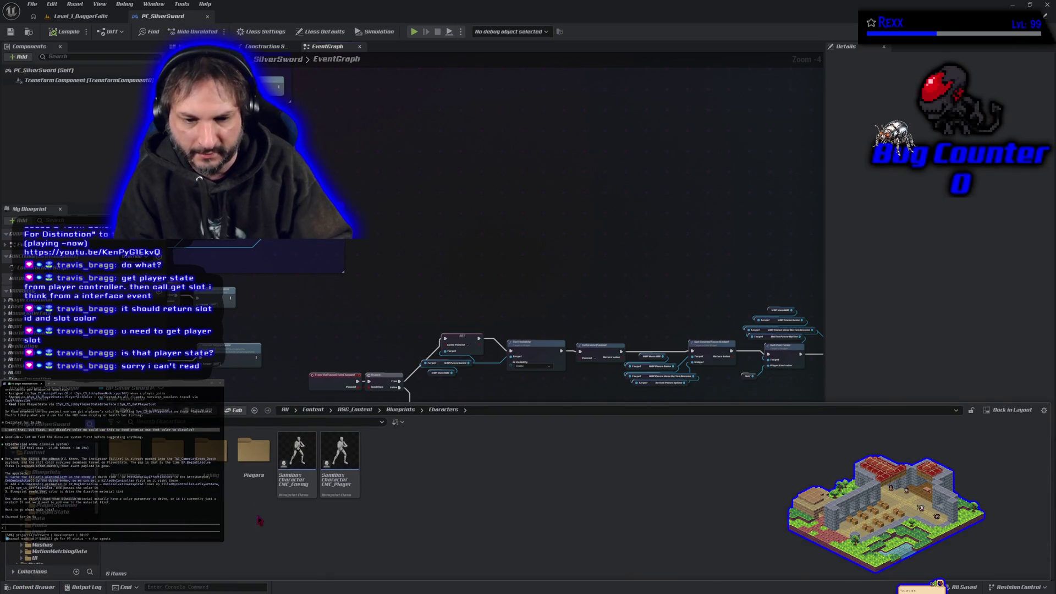
{"action": "double_click", "coordinate": [253, 454]}
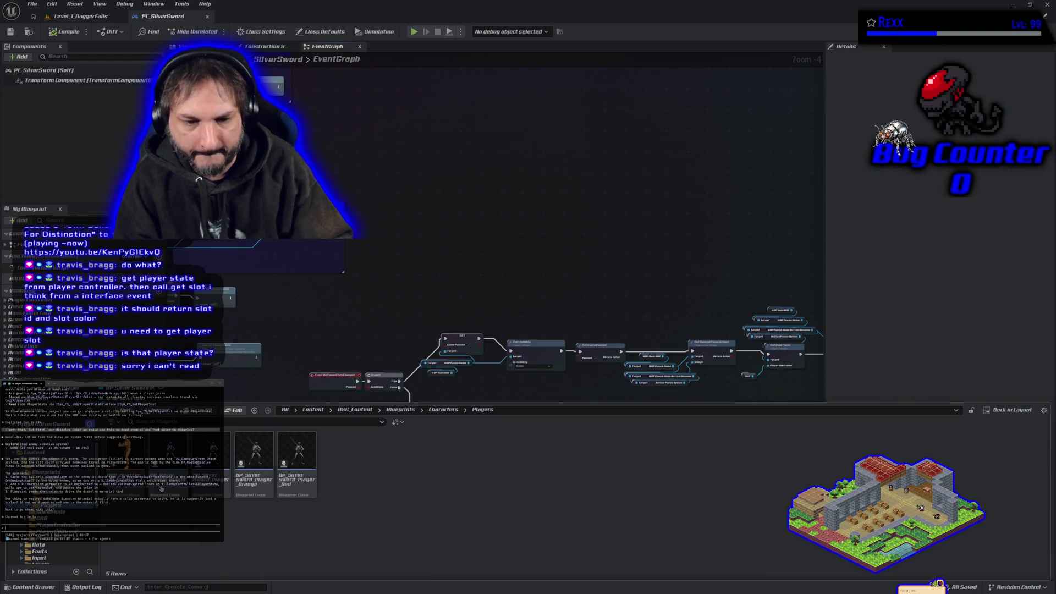
{"action": "left_click", "coordinate": [162, 488]}
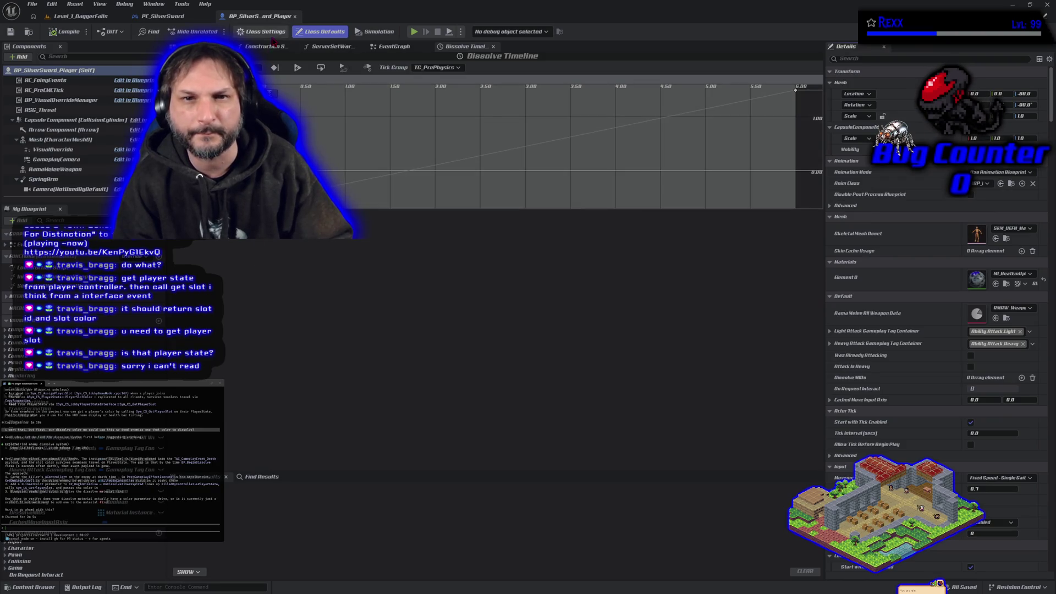
{"action": "left_click", "coordinate": [392, 46]}
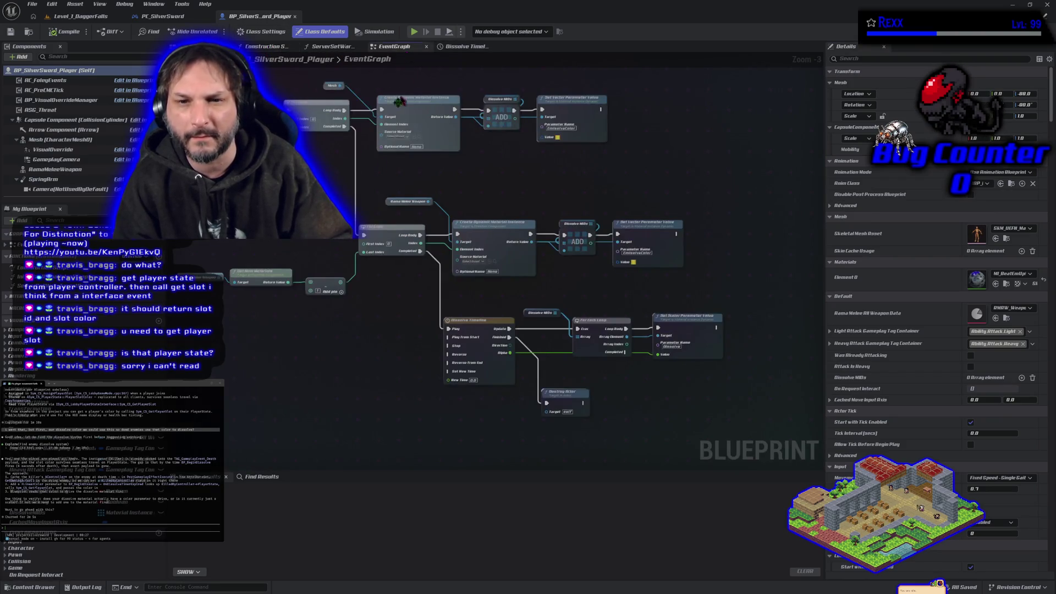
Step: Paste the two player-slot nodes beside the dissolve nodes, then delete them again
{"action": "left_click_drag", "start_coordinate": [311, 396], "coordinate": [416, 414]}
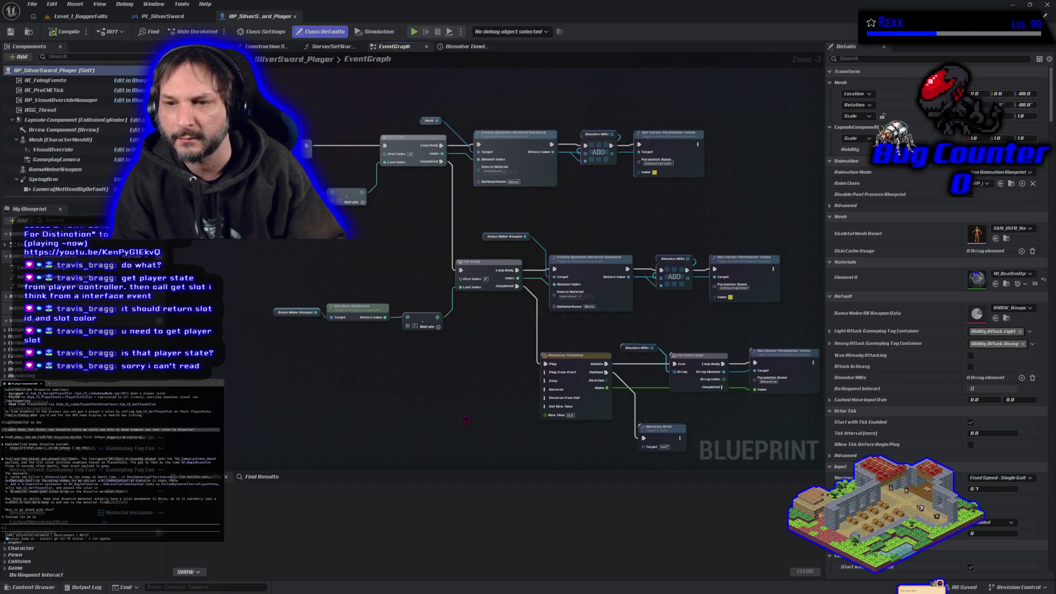
{"action": "left_click_drag", "start_coordinate": [465, 420], "coordinate": [390, 407]}
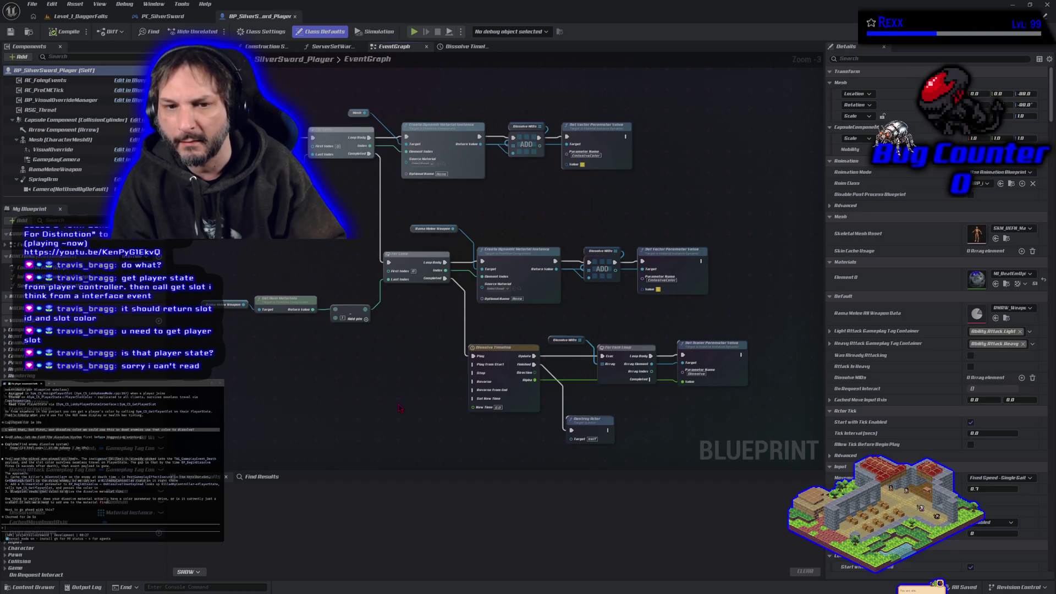
{"action": "mouse_move", "coordinate": [468, 308]}
{"action": "left_mouse_down"}
{"action": "mouse_move", "coordinate": [517, 286]}
{"action": "mouse_move", "coordinate": [559, 302]}
{"action": "left_mouse_up"}
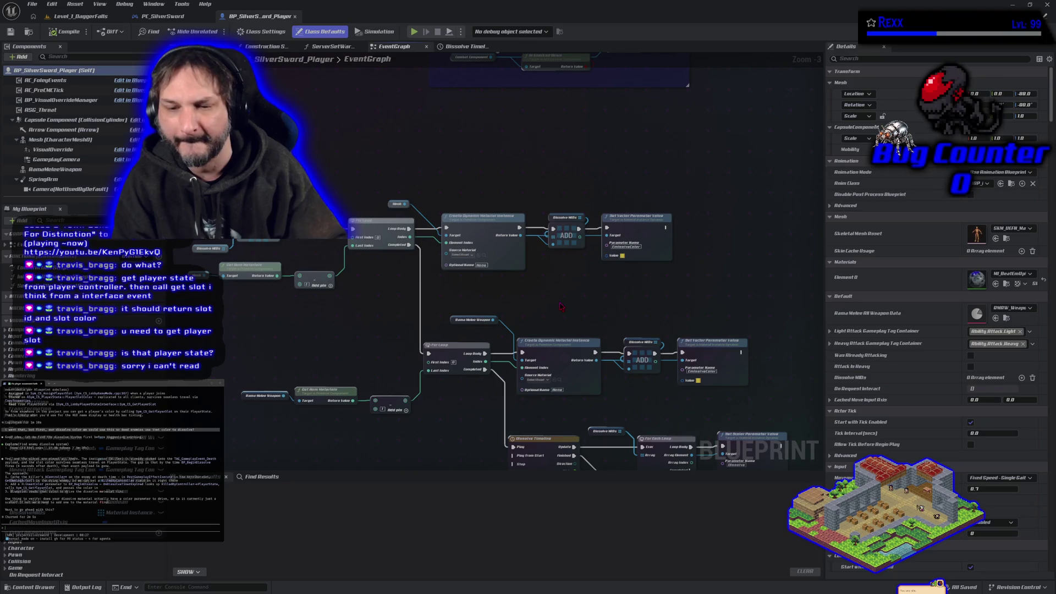
{"action": "key", "text": "ctrl+v"}
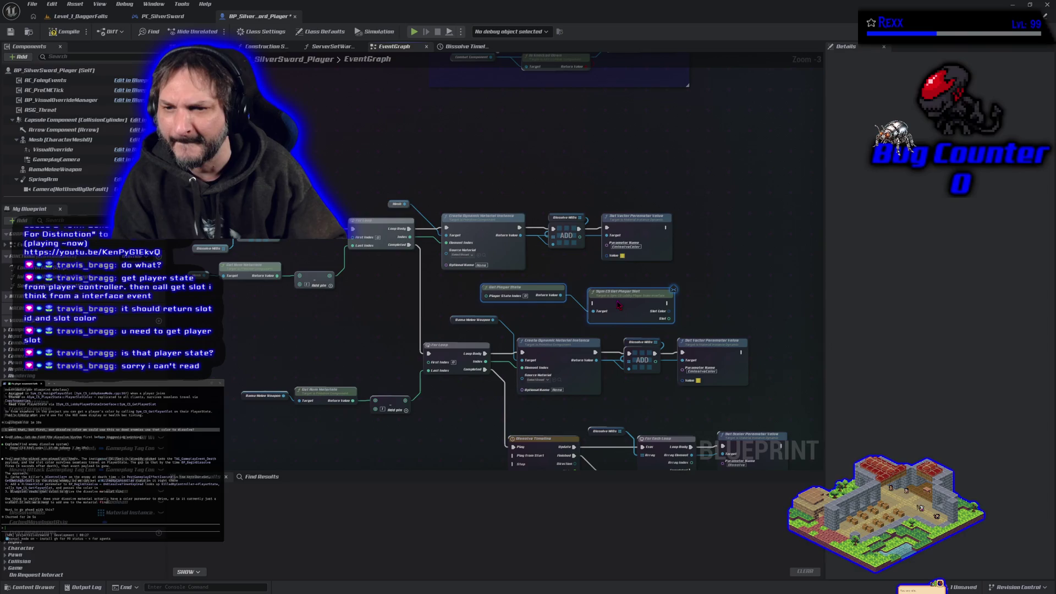
{"action": "left_click_drag", "start_coordinate": [556, 275], "coordinate": [575, 291]}
{"action": "left_click", "coordinate": [541, 321]}
{"action": "left_click_drag", "start_coordinate": [541, 322], "coordinate": [598, 297]}
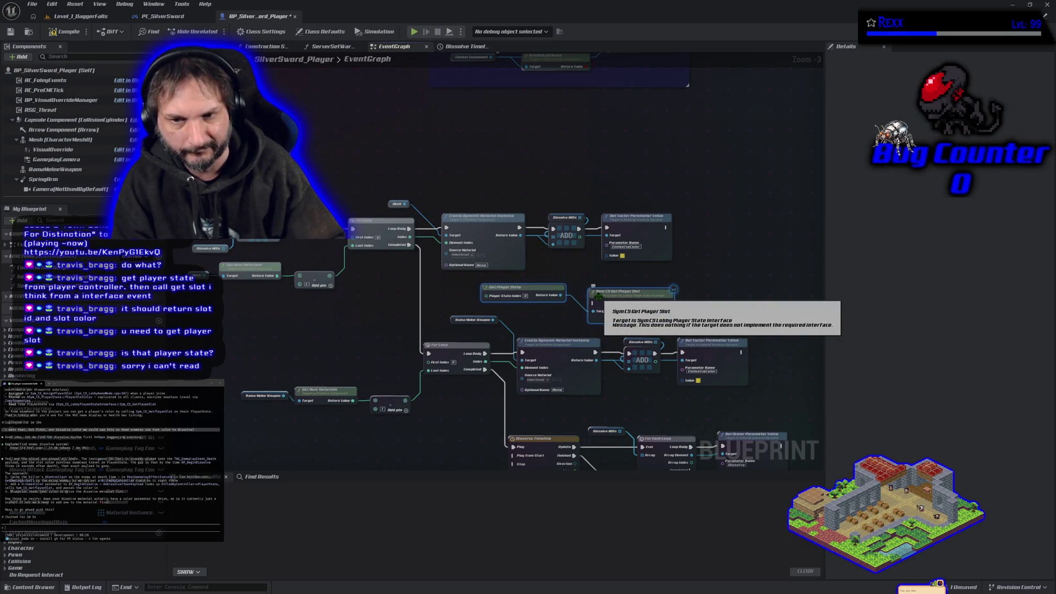
{"action": "mouse_move", "coordinate": [355, 340]}
{"action": "left_mouse_down"}
{"action": "mouse_move", "coordinate": [420, 335]}
{"action": "mouse_move", "coordinate": [374, 313]}
{"action": "left_mouse_up"}
{"action": "key", "text": "Delete"}
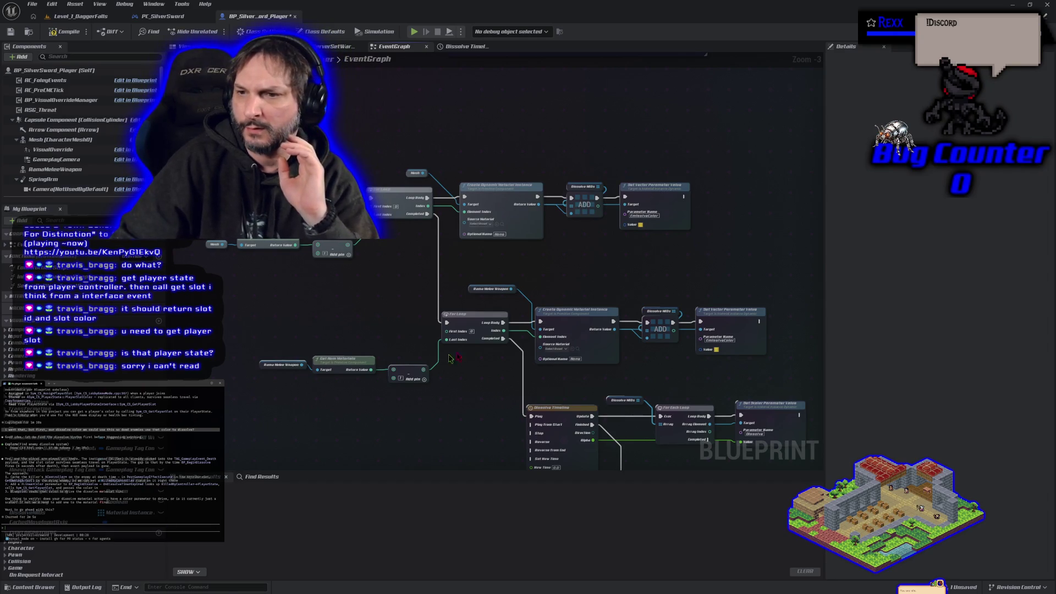
{"action": "left_click_drag", "start_coordinate": [747, 264], "coordinate": [662, 183]}
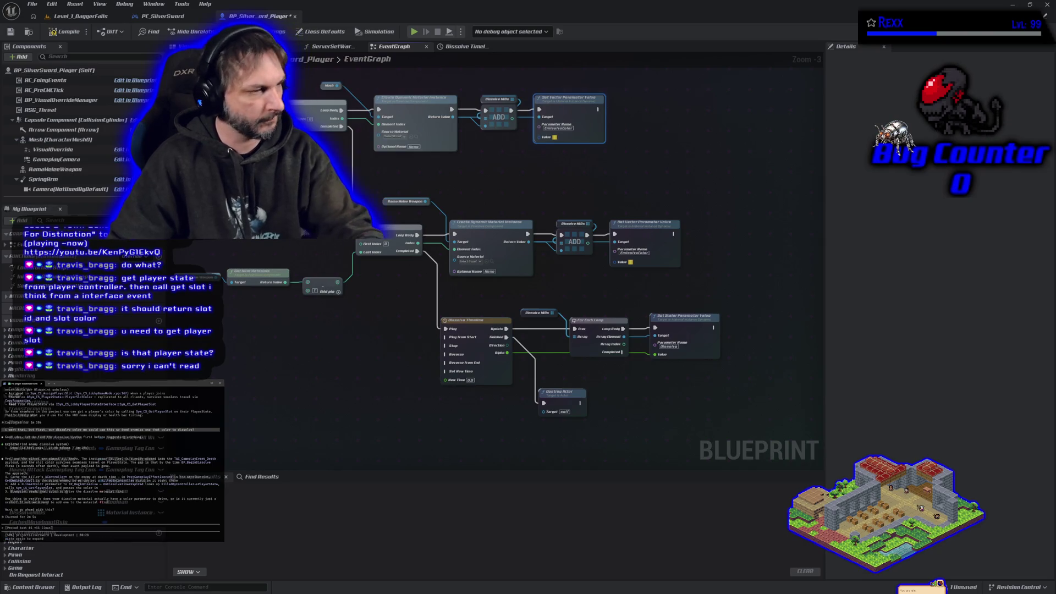
Step: Paste the dissolve event graph's Blueprint node text into the Claude Code prompt and review it
{"action": "key", "text": "ctrl+v"}
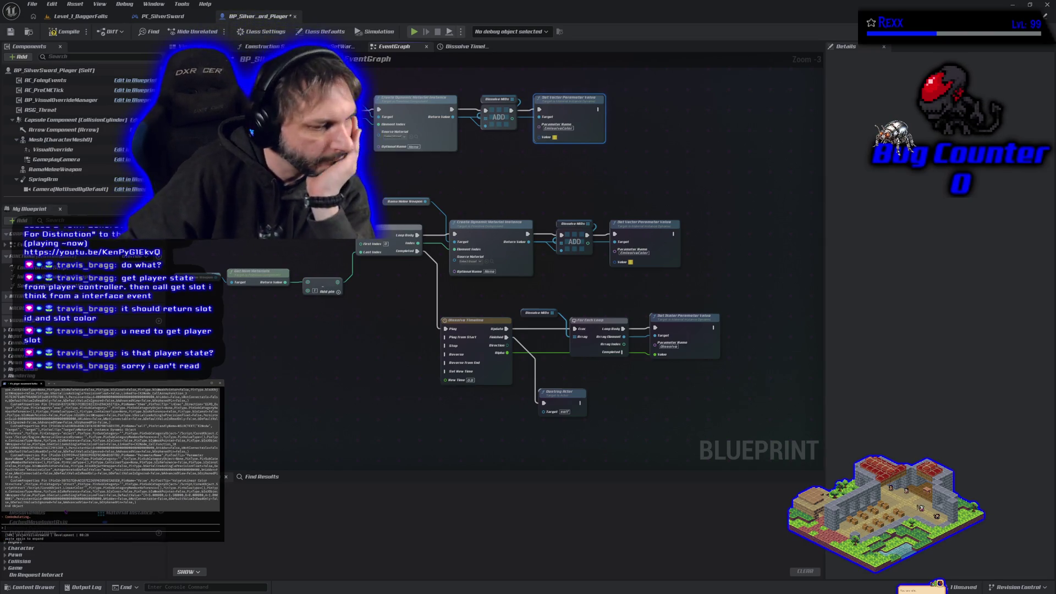
{"action": "scroll", "coordinate": [110, 457], "scroll_direction": "up", "scroll_amount": 5}
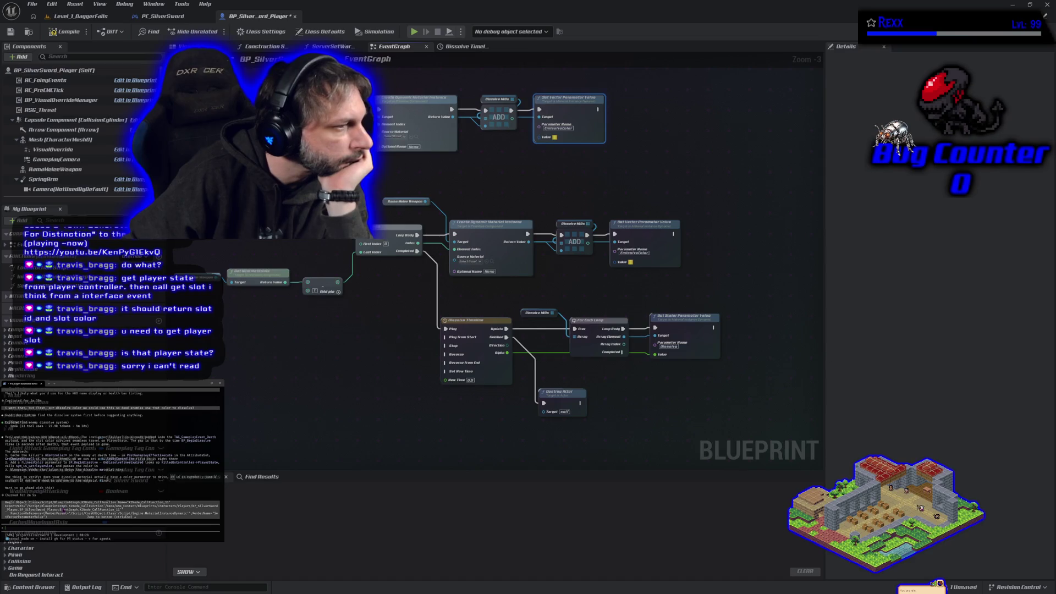
{"action": "scroll", "coordinate": [80, 492], "scroll_direction": "down", "scroll_amount": 5}
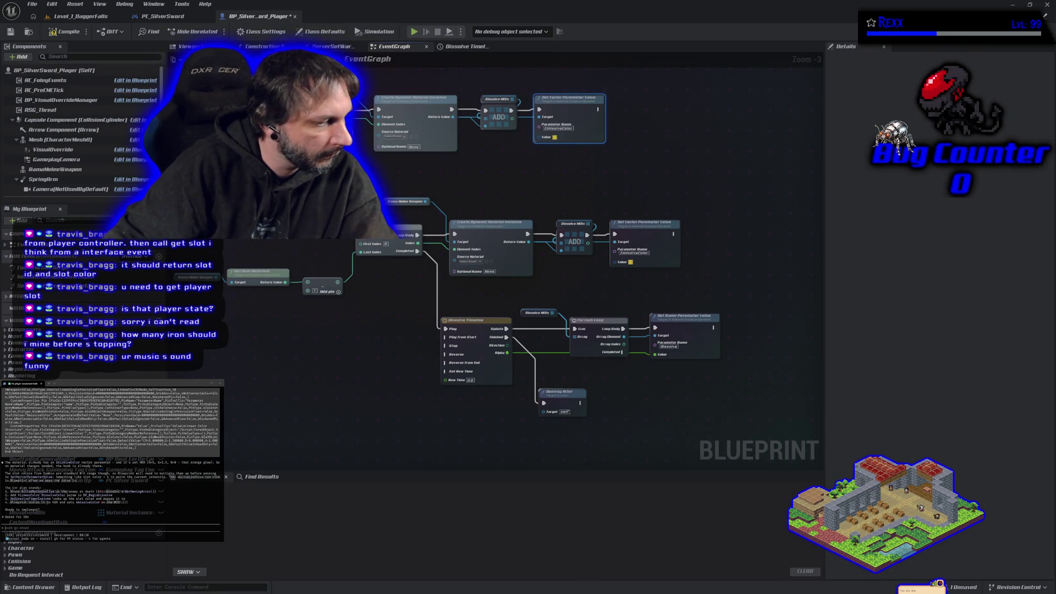
{"action": "key", "text": "alt+Tab"}
Step: Skip the backup song, reload the media request page, and play Appetite For Distinction
{"action": "left_click", "coordinate": [160, 10]}
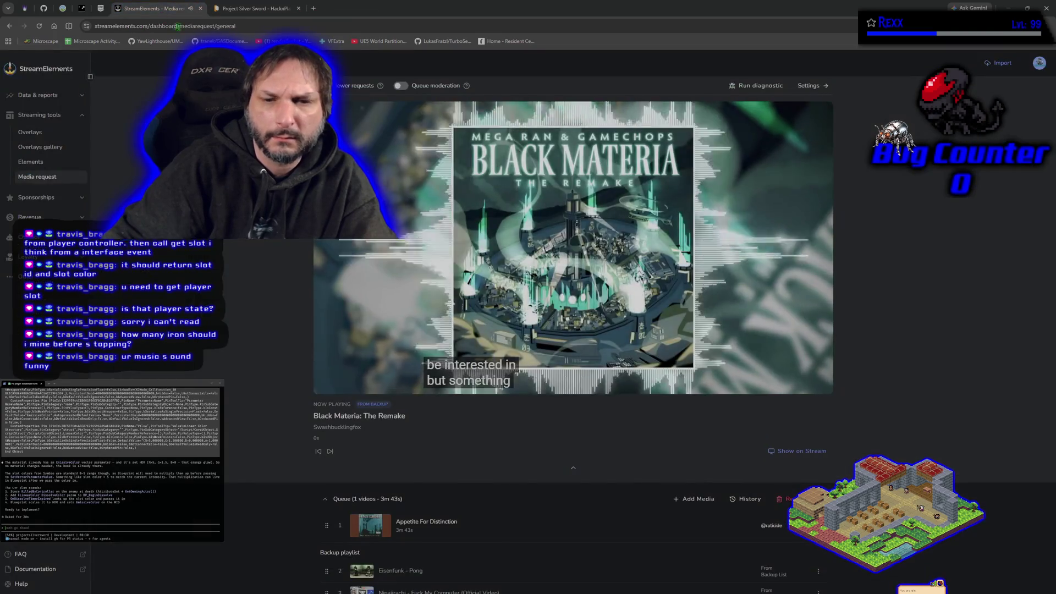
{"action": "mouse_move", "coordinate": [383, 258]}
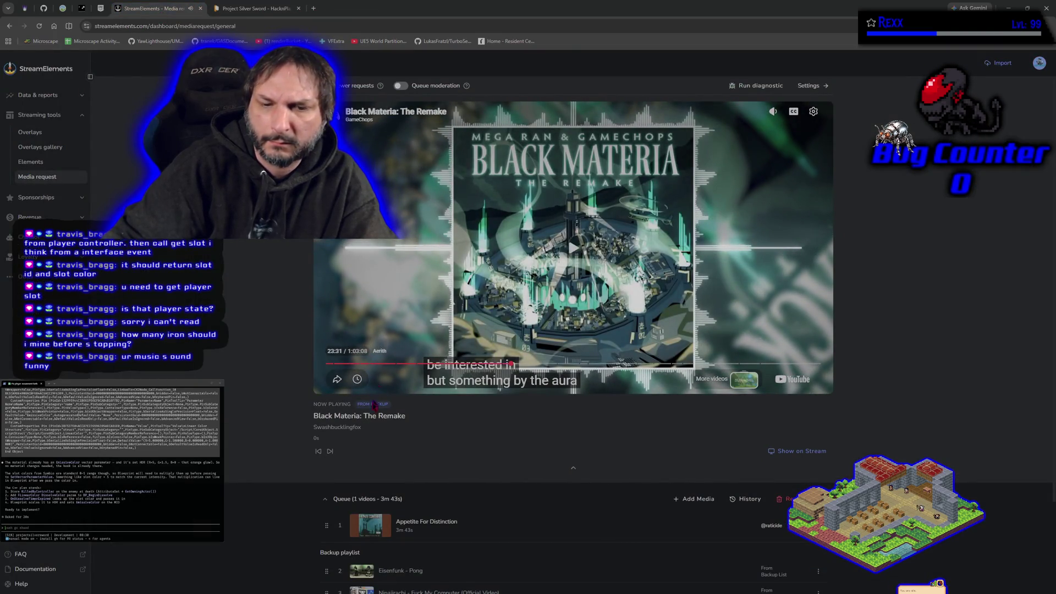
{"action": "left_click", "coordinate": [330, 450]}
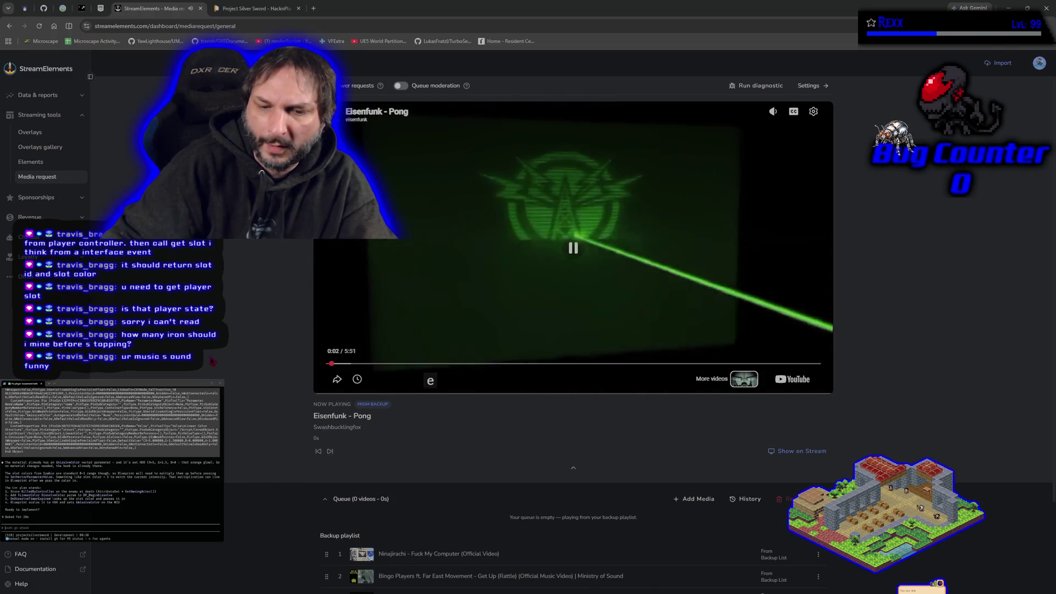
{"action": "key", "text": "F5"}
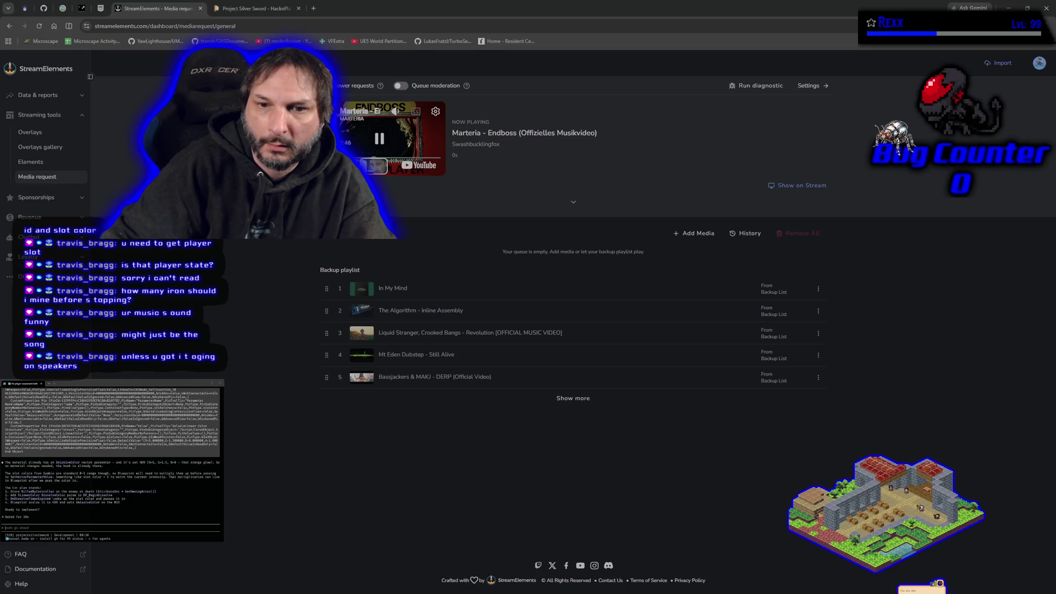
{"action": "left_click", "coordinate": [39, 26]}
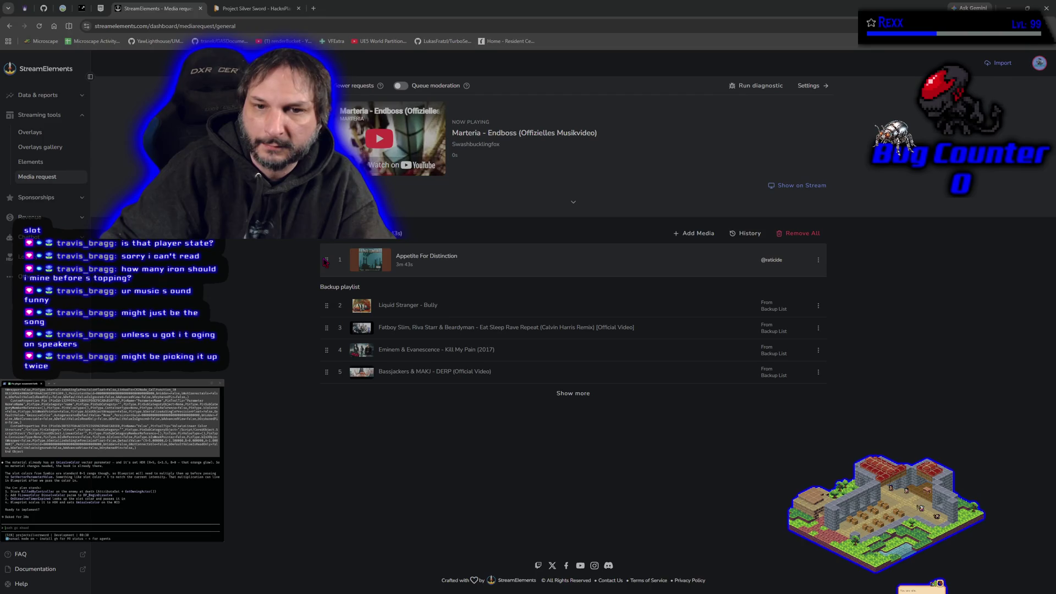
{"action": "left_click_drag", "start_coordinate": [326, 256], "coordinate": [319, 303]}
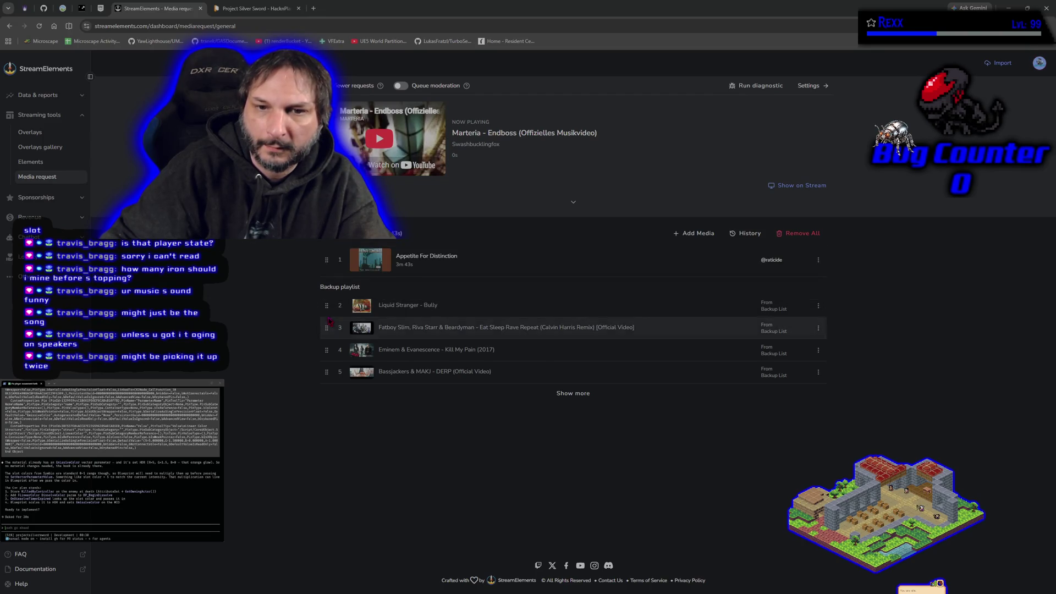
{"action": "left_click", "coordinate": [379, 138]}
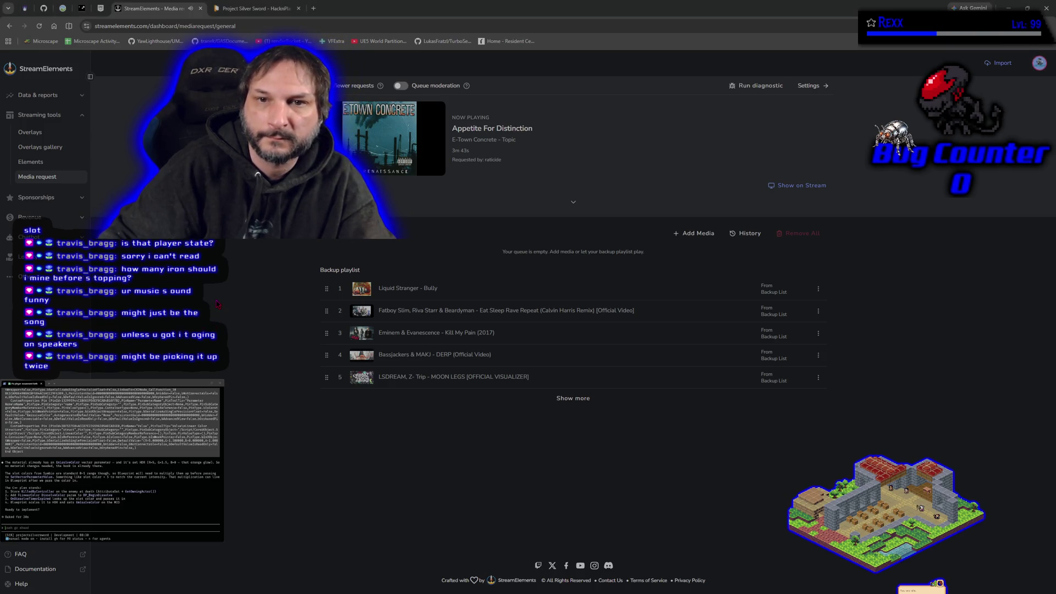
{"action": "mouse_move", "coordinate": [365, 153]}
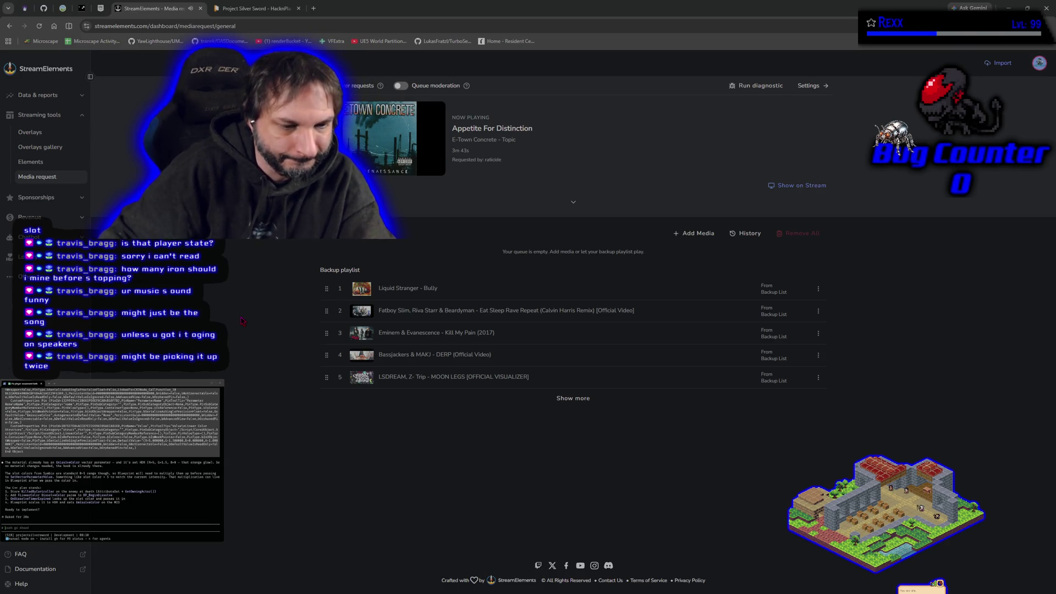
{"action": "left_click", "coordinate": [260, 6]}
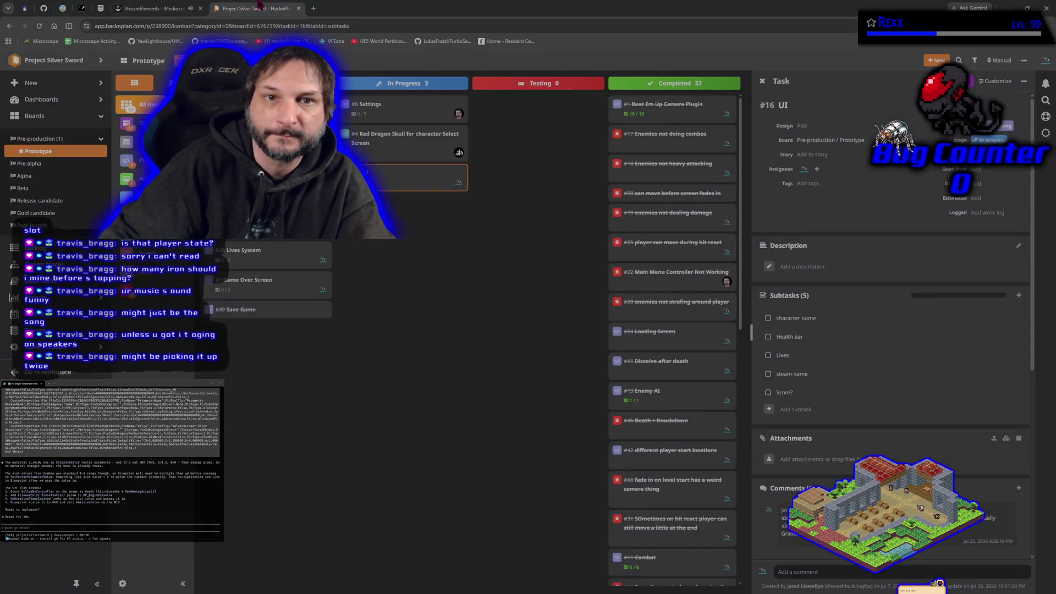
Step: Close the #16 UI task details and un-maximize the browser window
{"action": "left_click", "coordinate": [423, 263]}
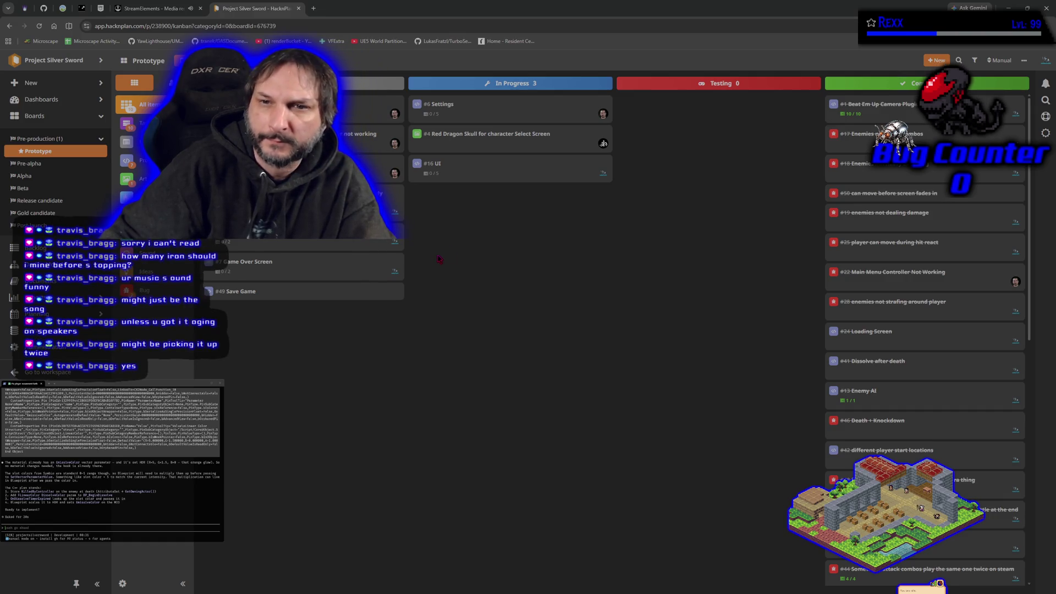
{"action": "mouse_move", "coordinate": [435, 6]}
{"action": "left_mouse_down"}
{"action": "mouse_move", "coordinate": [516, 396]}
{"action": "mouse_move", "coordinate": [517, 538]}
{"action": "mouse_move", "coordinate": [455, 83]}
{"action": "left_mouse_up"}
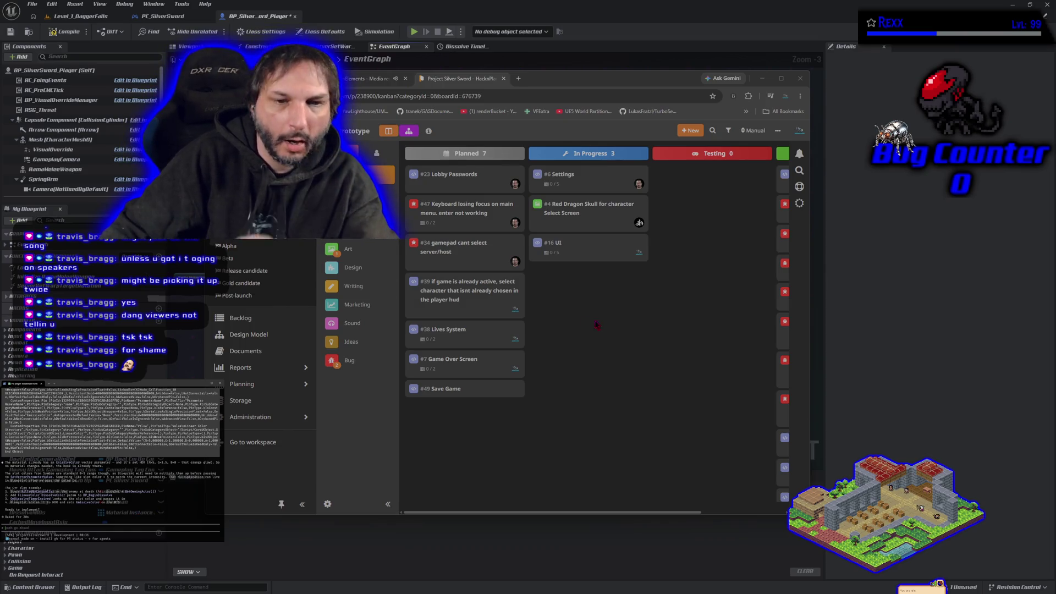
Step: Hide the browser, deselect the asset in the Content Drawer, and save BP_SilverSword_Player
{"action": "left_click_drag", "start_coordinate": [763, 81], "coordinate": [760, 83]}
{"action": "left_click", "coordinate": [760, 82]}
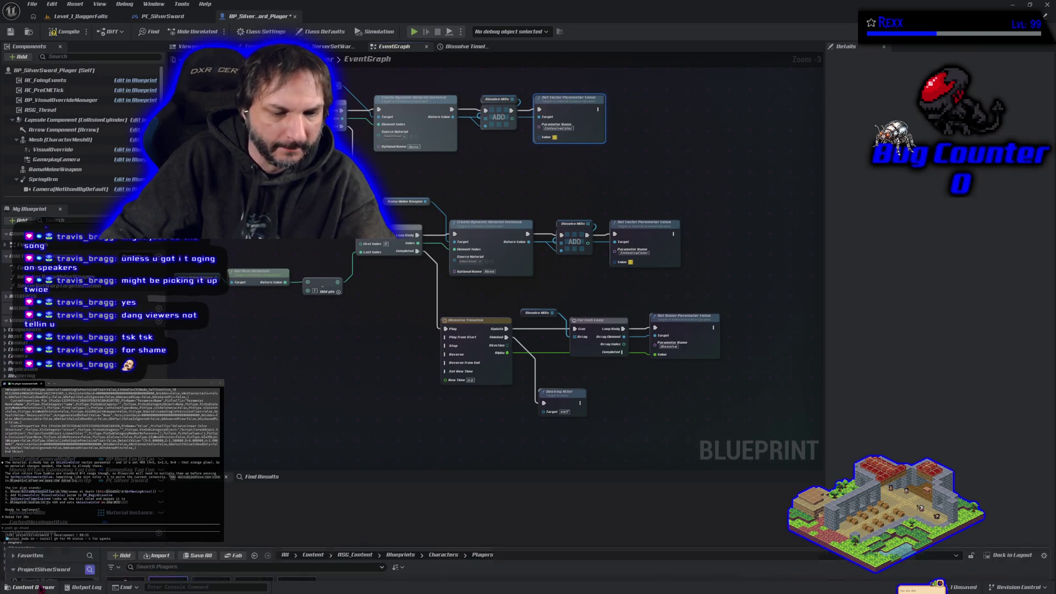
{"action": "left_click", "coordinate": [41, 588]}
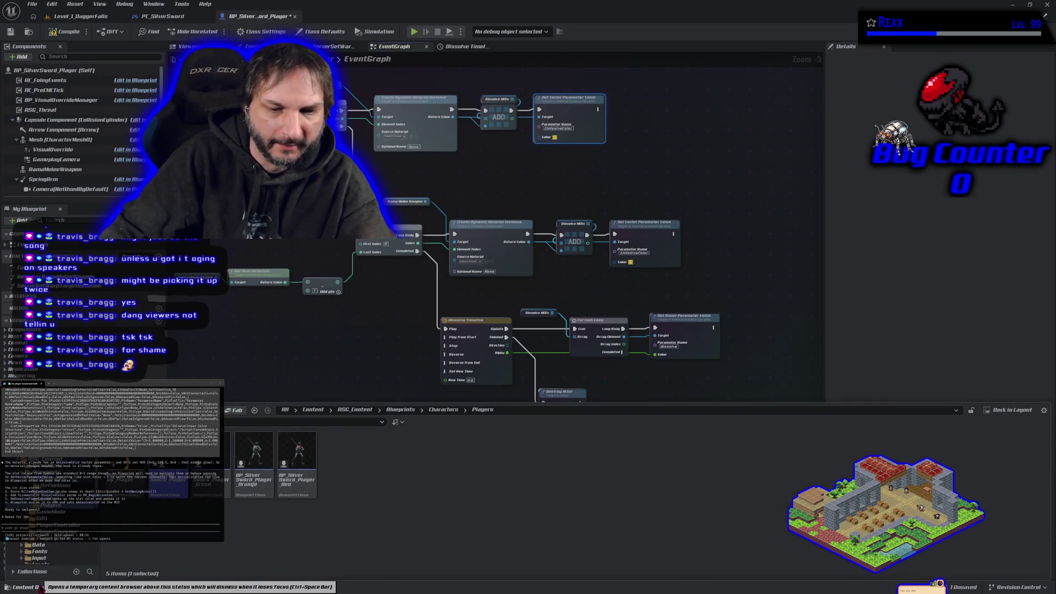
{"action": "left_click", "coordinate": [243, 546]}
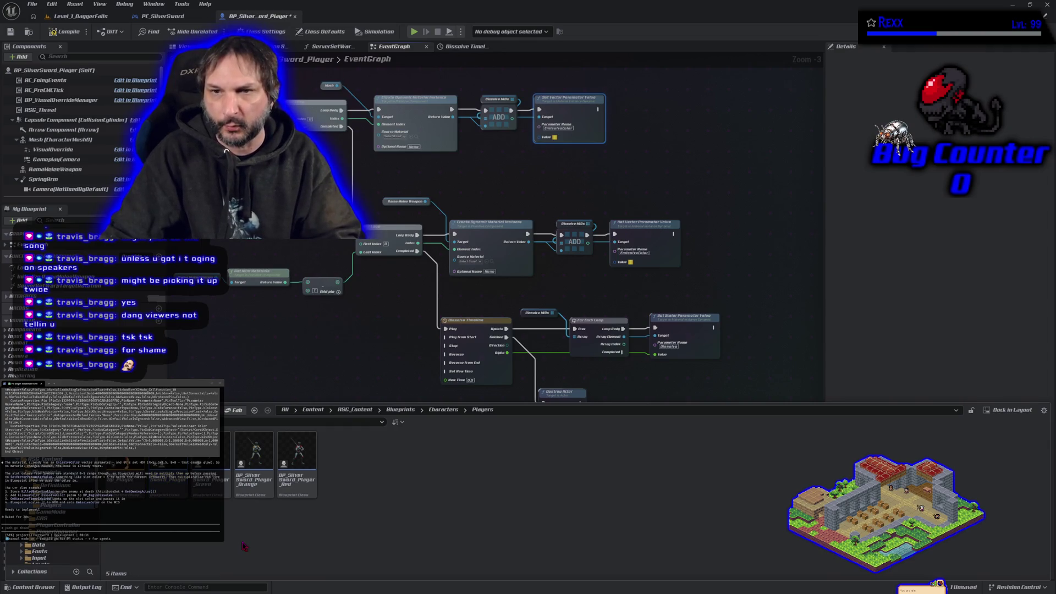
{"action": "key", "text": "ctrl+s"}
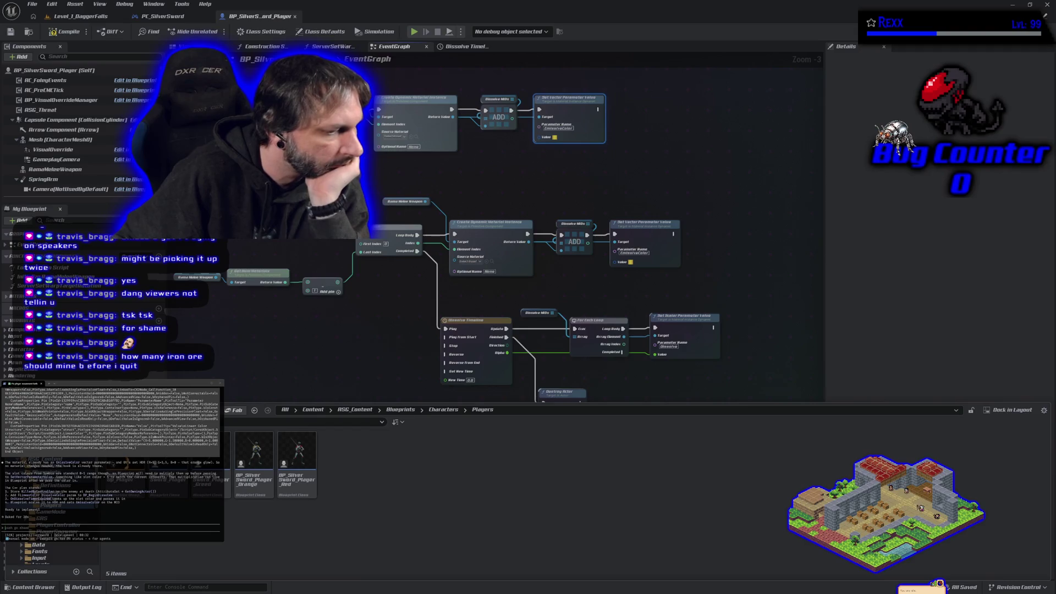
{"action": "key", "text": "alt+Tab"}
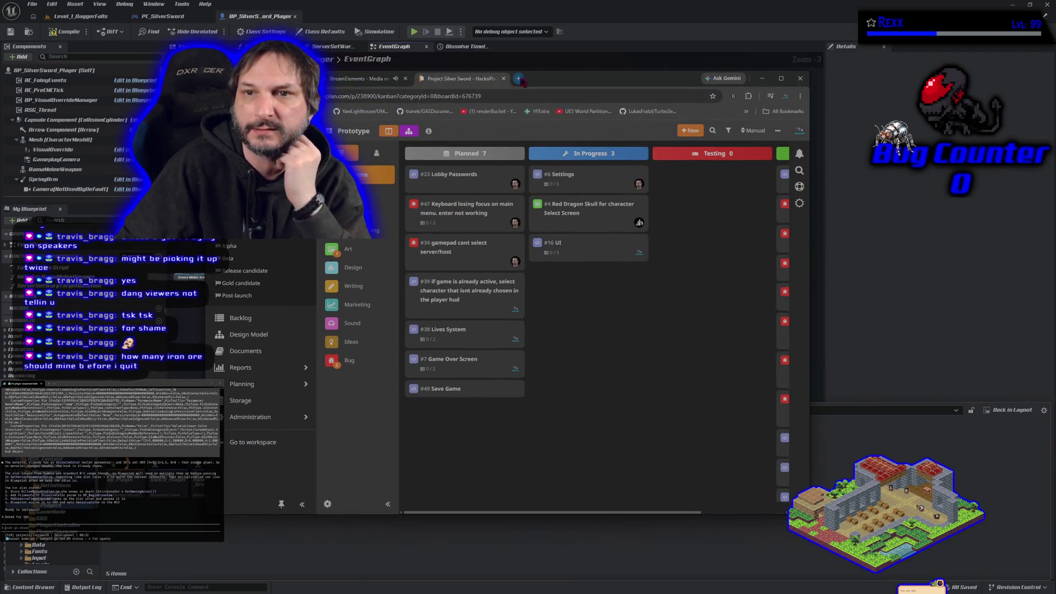
Step: Open the Microscape game's /play/ page in a new browser tab
{"action": "left_click", "coordinate": [516, 78]}
{"action": "left_click", "coordinate": [420, 279]}
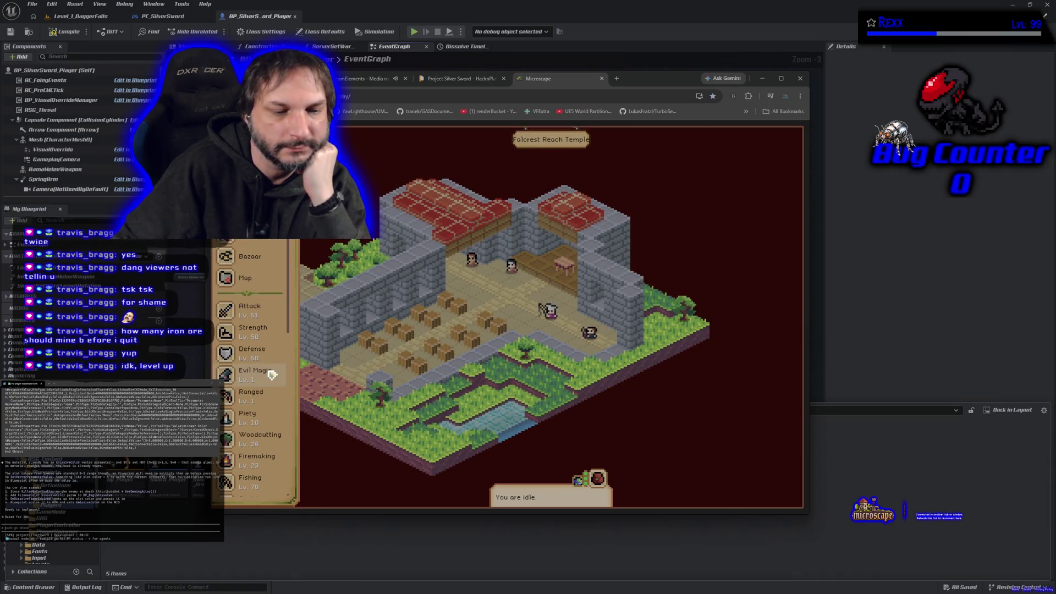
{"action": "scroll", "coordinate": [266, 376], "scroll_direction": "down", "scroll_amount": 3}
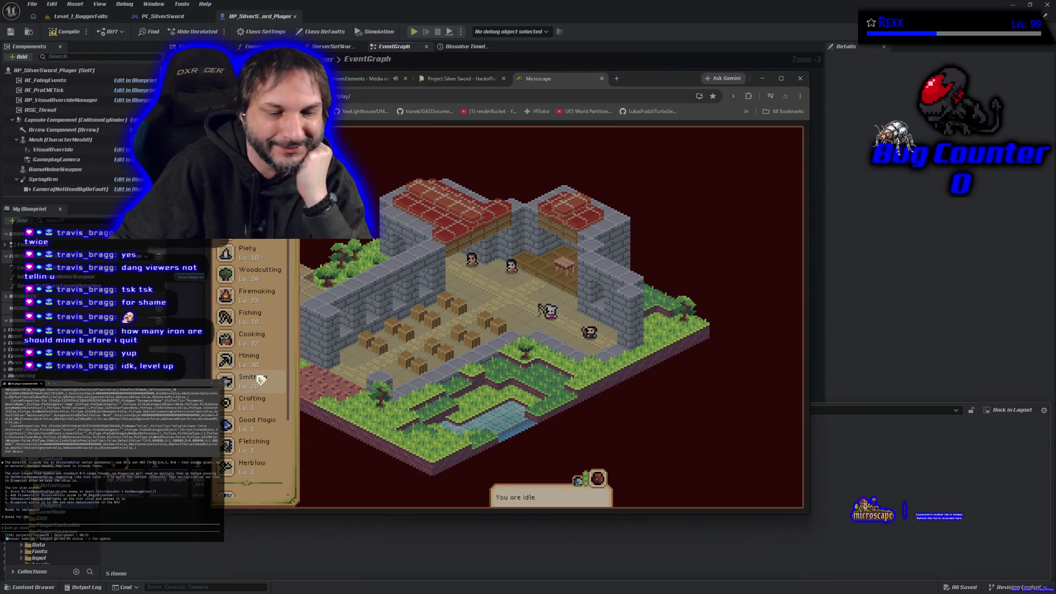
Step: Scroll through the Smithing recipes in the guidebook, then open the inventory and bank
{"action": "left_click", "coordinate": [260, 381]}
{"action": "scroll", "coordinate": [352, 434], "scroll_direction": "down", "scroll_amount": 3}
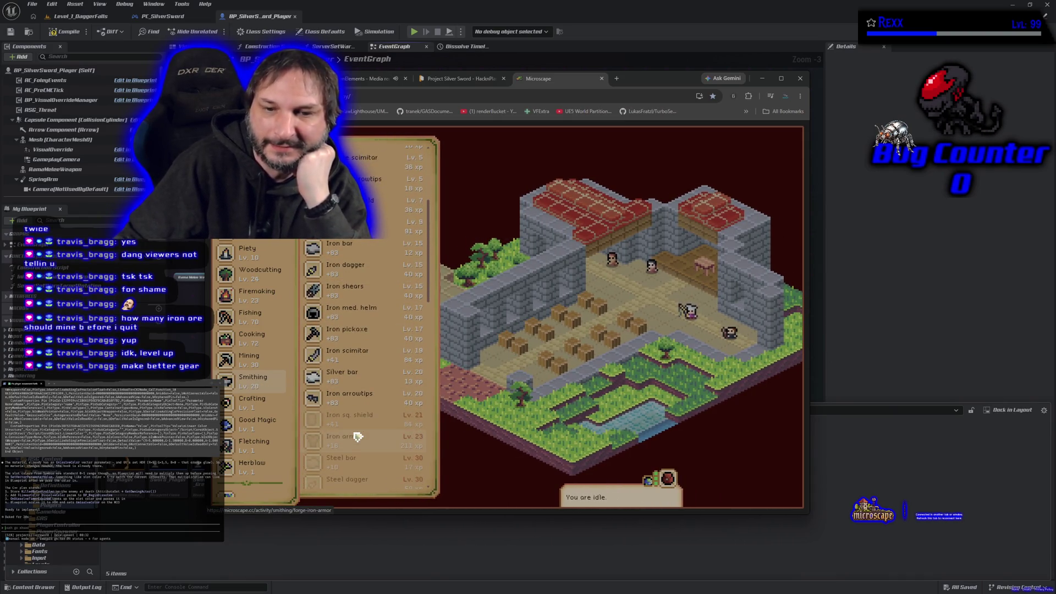
{"action": "scroll", "coordinate": [357, 436], "scroll_direction": "down", "scroll_amount": 2}
{"action": "scroll", "coordinate": [357, 436], "scroll_direction": "down", "scroll_amount": 8}
{"action": "scroll", "coordinate": [357, 436], "scroll_direction": "down", "scroll_amount": 1}
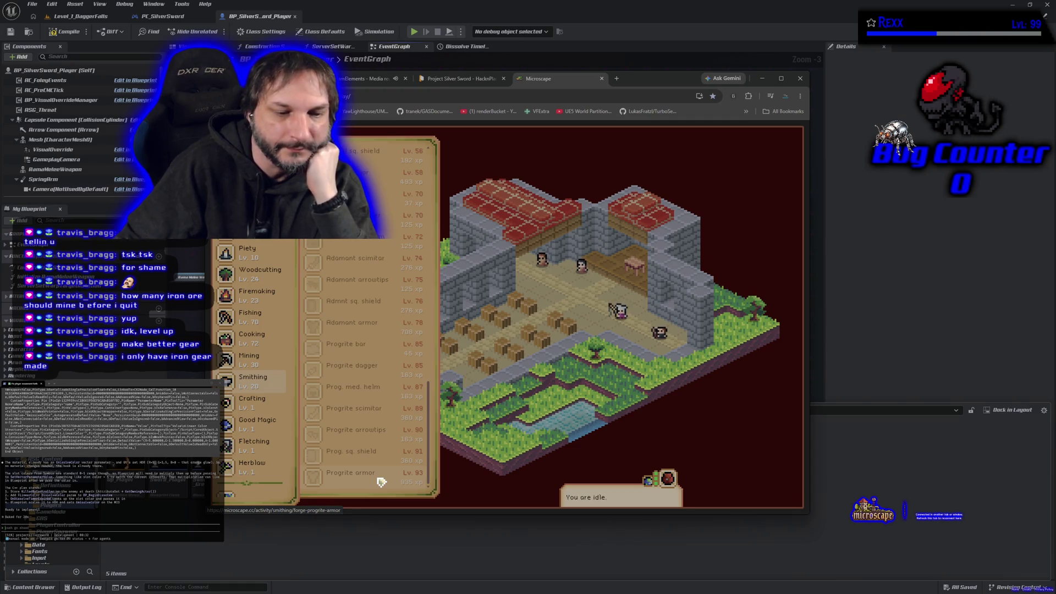
{"action": "scroll", "coordinate": [381, 481], "scroll_direction": "up", "scroll_amount": 15}
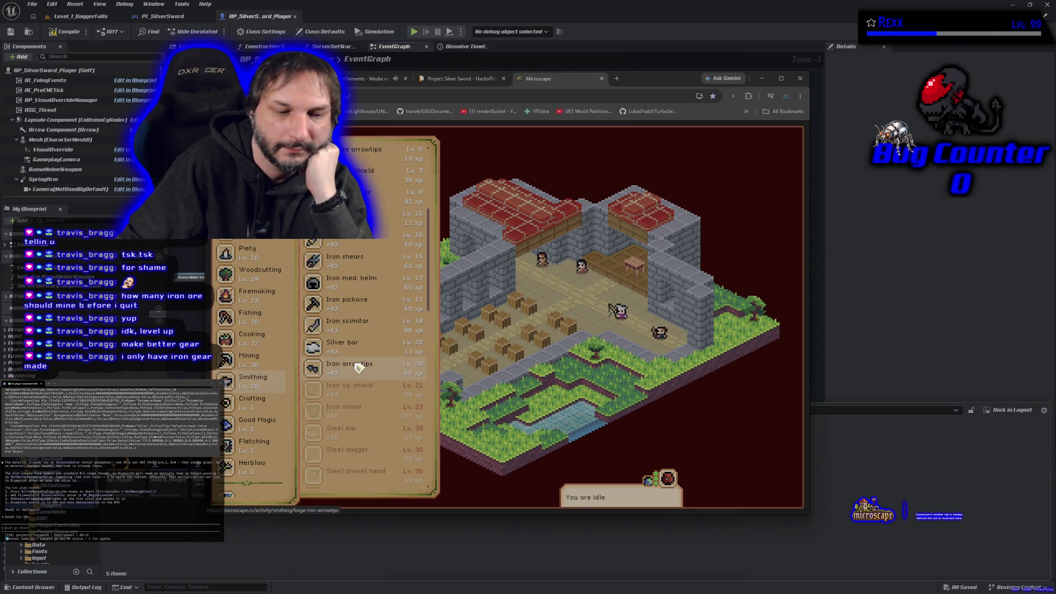
{"action": "scroll", "coordinate": [245, 413], "scroll_direction": "up", "scroll_amount": 3}
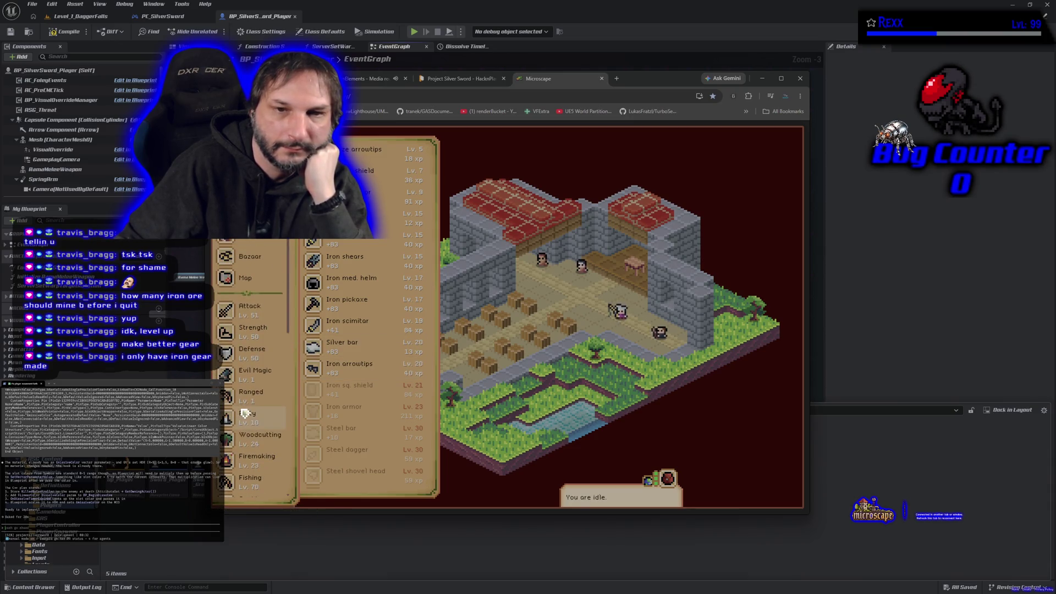
{"action": "left_click", "coordinate": [354, 443]}
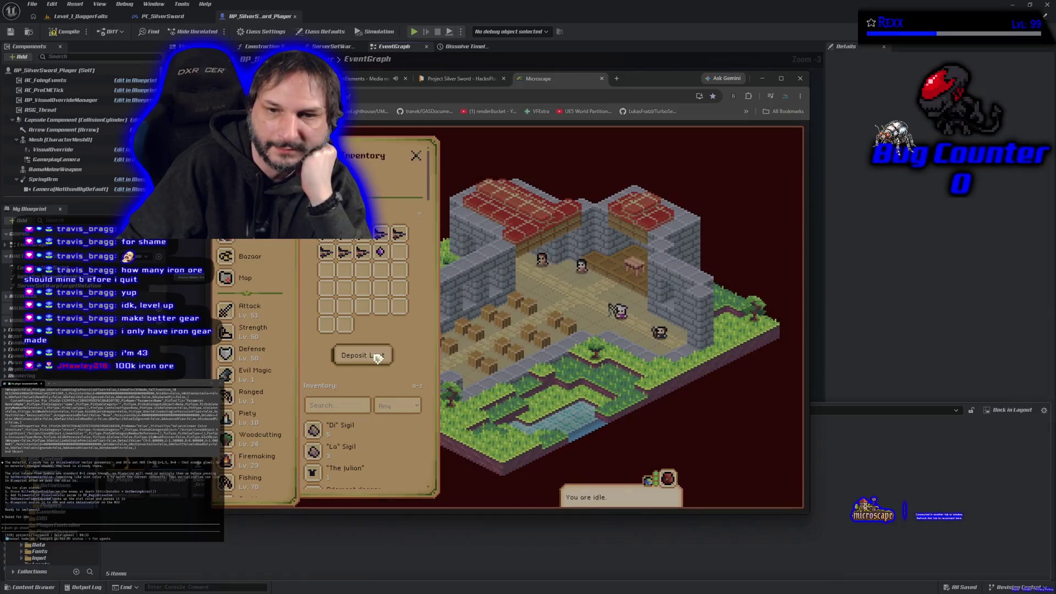
Step: Deposit the loot bag at the bank and highlight the Swordfish cooking spot on the map
{"action": "left_click", "coordinate": [378, 357]}
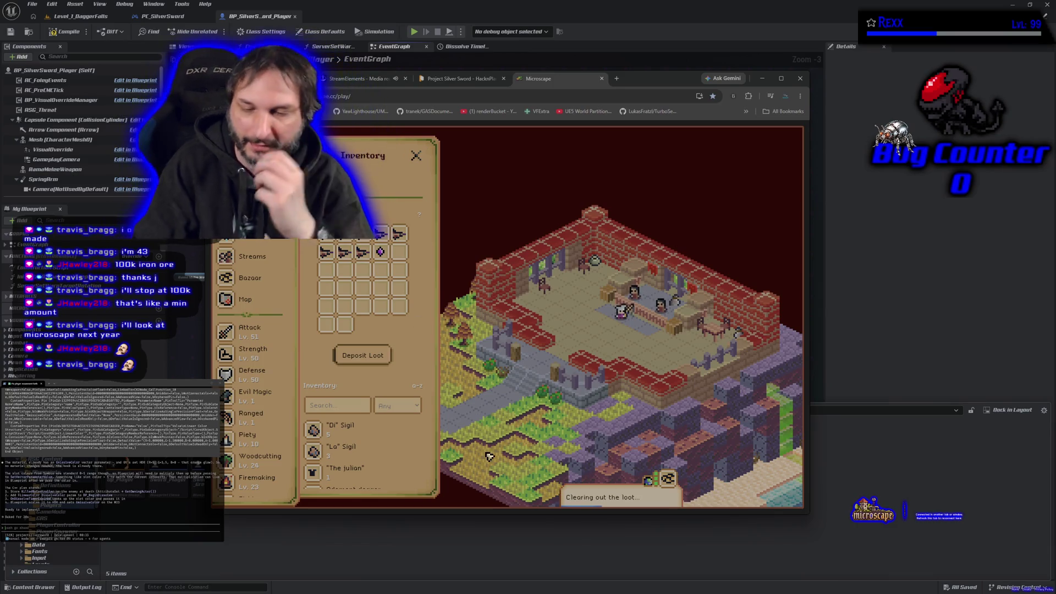
{"action": "scroll", "coordinate": [272, 425], "scroll_direction": "down", "scroll_amount": 5}
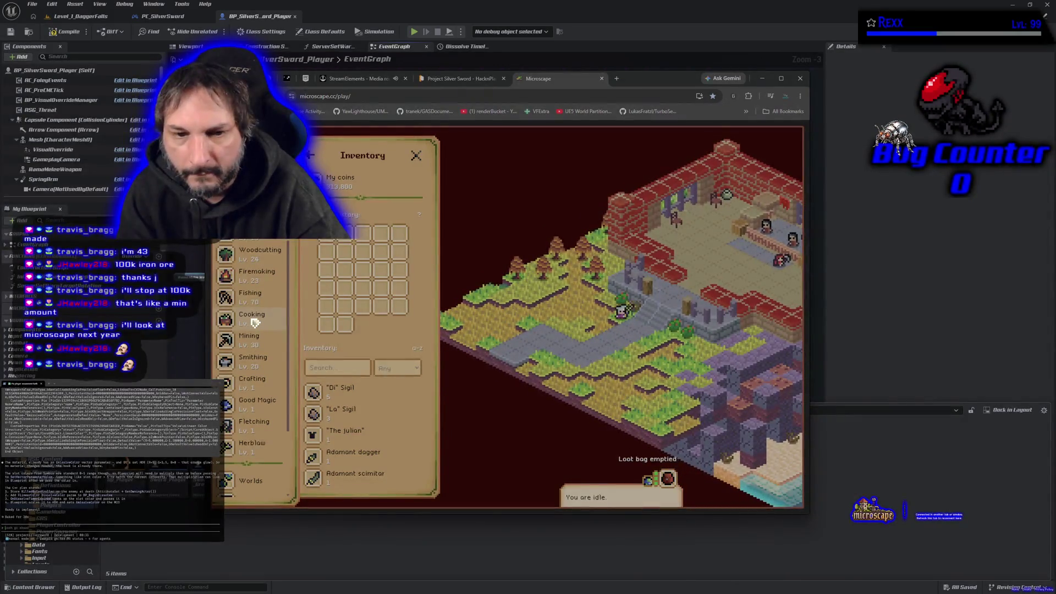
{"action": "left_click", "coordinate": [254, 323]}
{"action": "scroll", "coordinate": [357, 385], "scroll_direction": "down", "scroll_amount": 5}
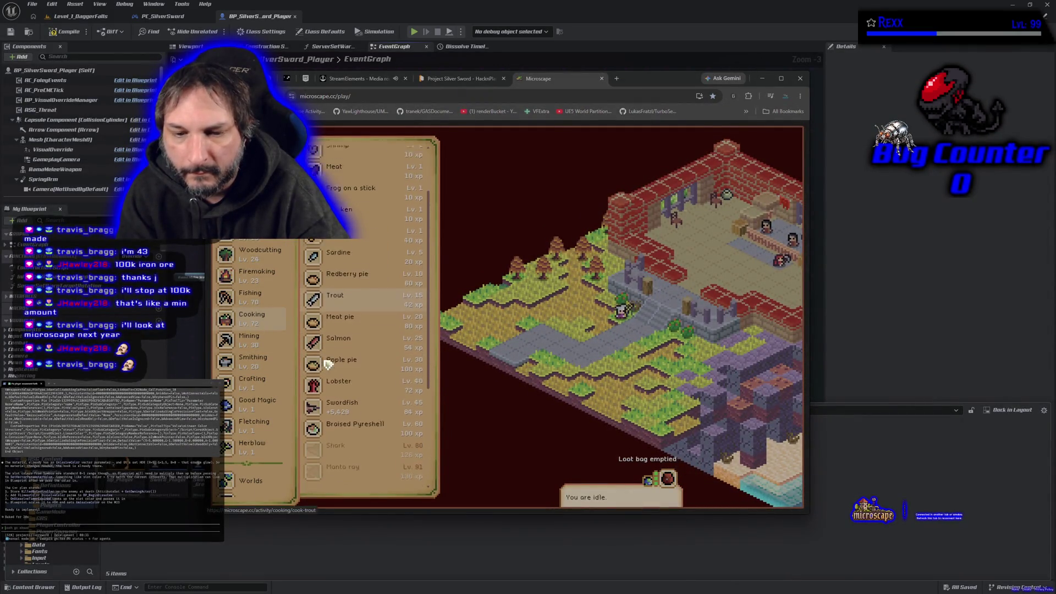
{"action": "left_click", "coordinate": [362, 400]}
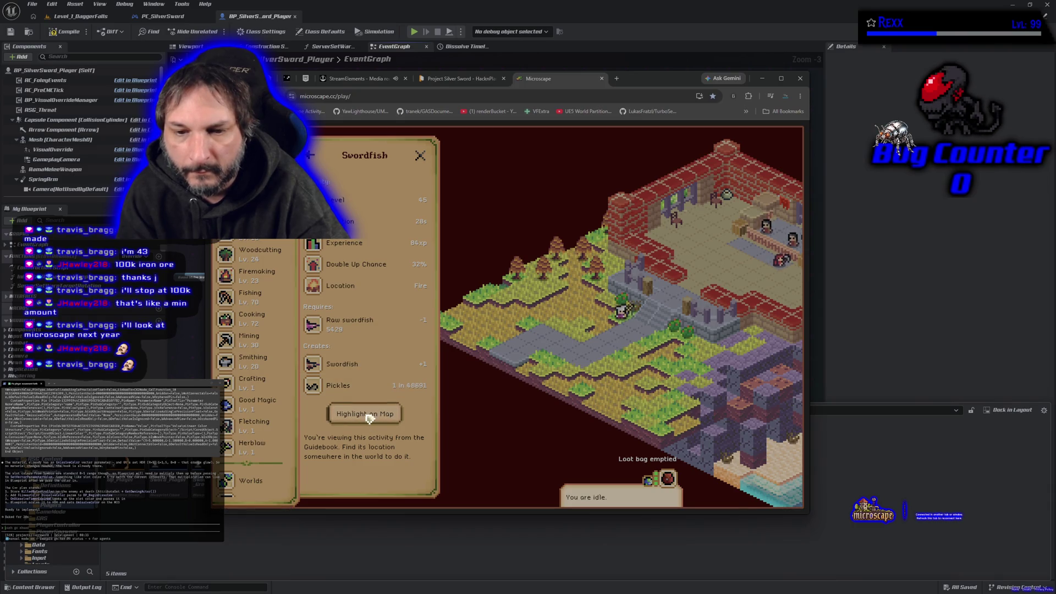
{"action": "left_click", "coordinate": [364, 413]}
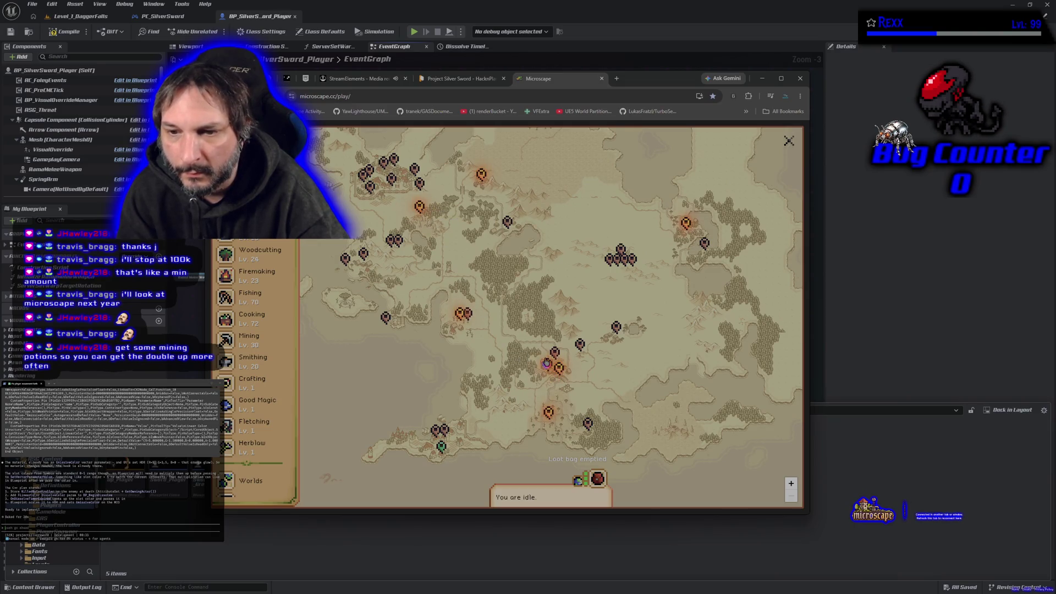
Step: Start cooking Swordfish on the Manor Kitchen fire, then close the Microscape tab
{"action": "left_click", "coordinate": [548, 364]}
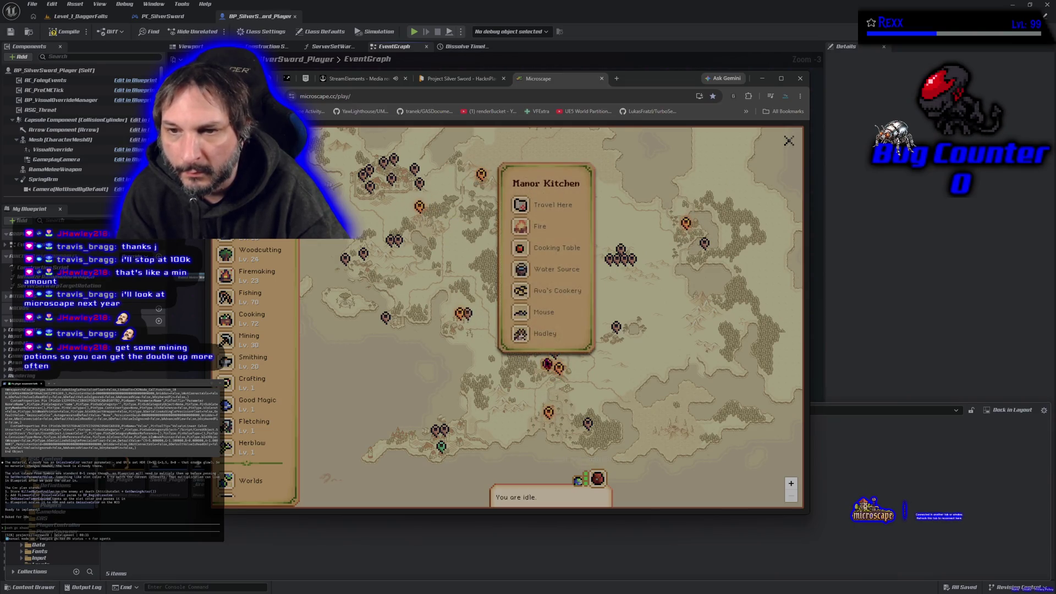
{"action": "left_click", "coordinate": [552, 232]}
{"action": "scroll", "coordinate": [341, 390], "scroll_direction": "down", "scroll_amount": 3}
{"action": "left_click", "coordinate": [355, 363]}
{"action": "left_click", "coordinate": [340, 413]}
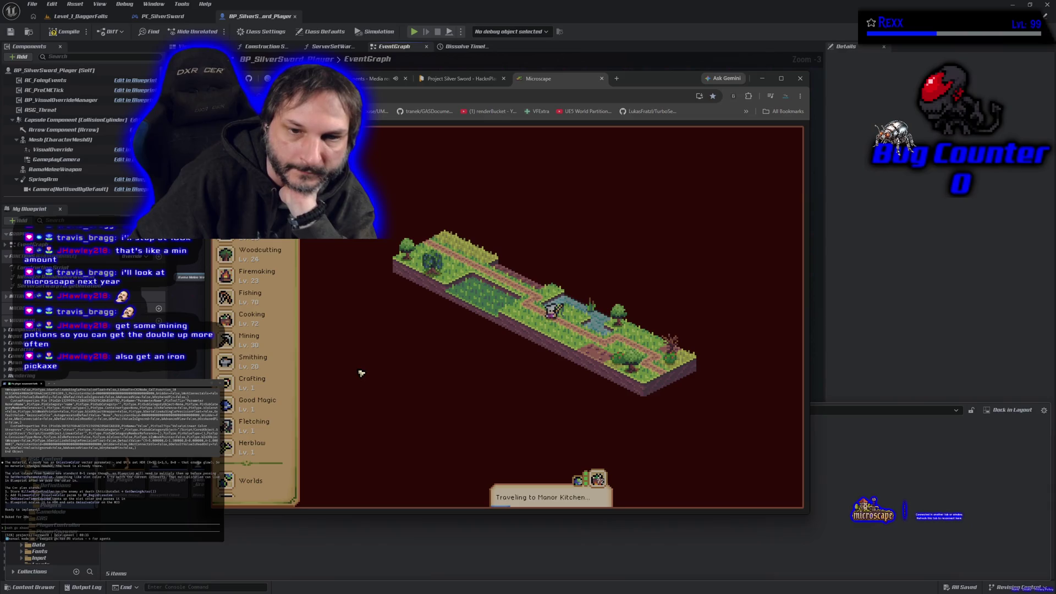
{"action": "left_click", "coordinate": [602, 78]}
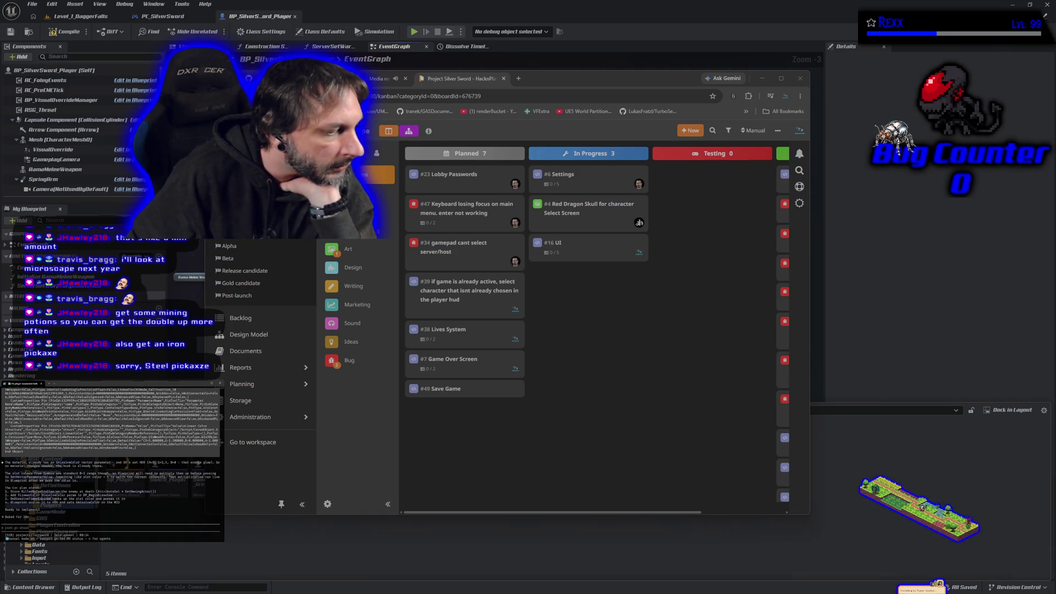
Step: Back in Unreal, open BP_GM_Lobby from the Content Drawer's Blueprints > GameMode folder
{"action": "key", "text": "alt+Tab"}
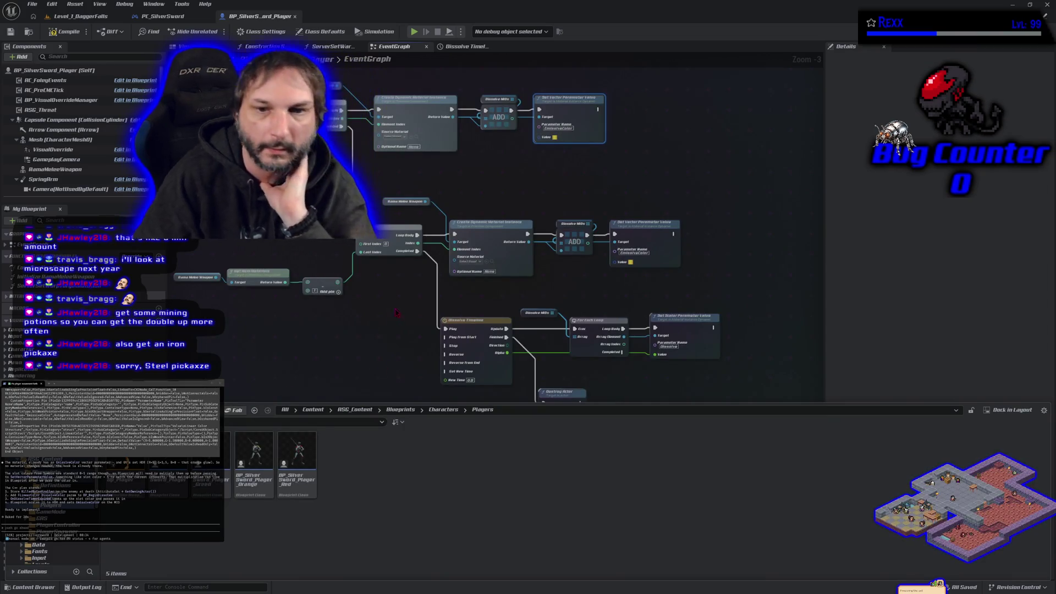
{"action": "left_click", "coordinate": [32, 587]}
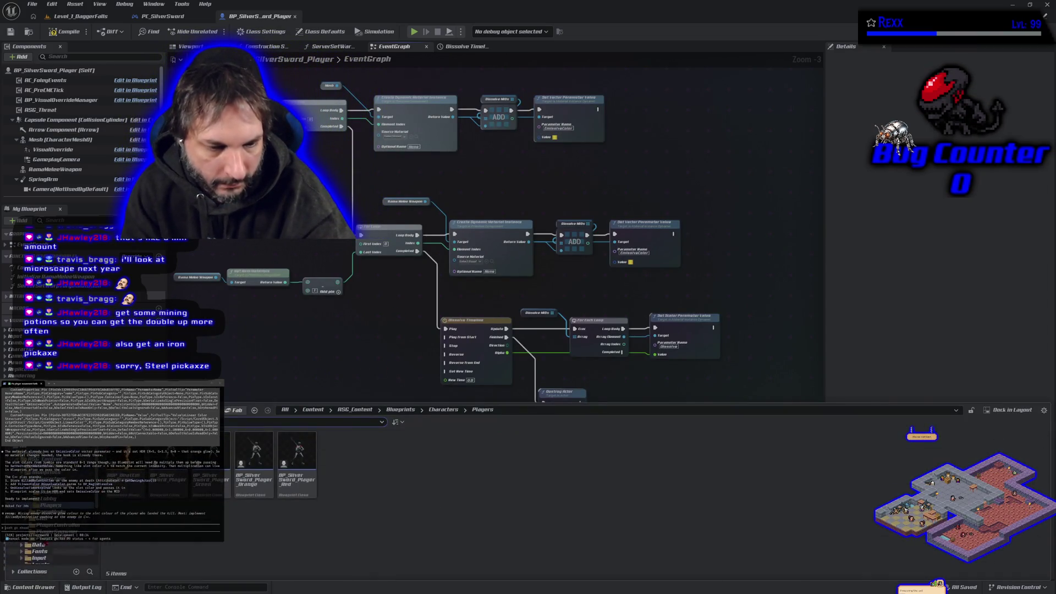
{"action": "scroll", "coordinate": [52, 527], "scroll_direction": "up", "scroll_amount": 5}
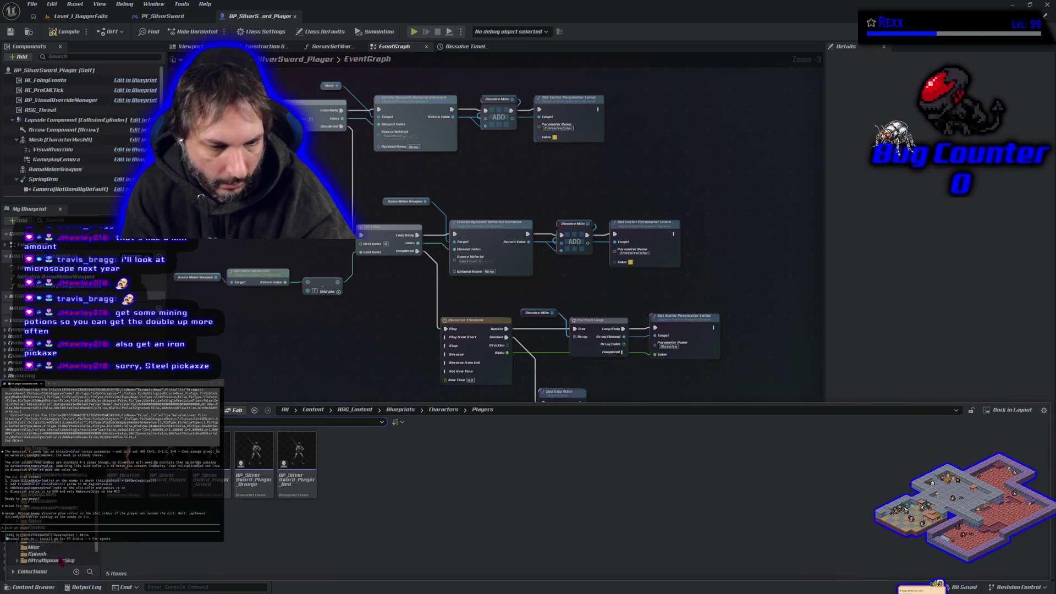
{"action": "left_click", "coordinate": [49, 520]}
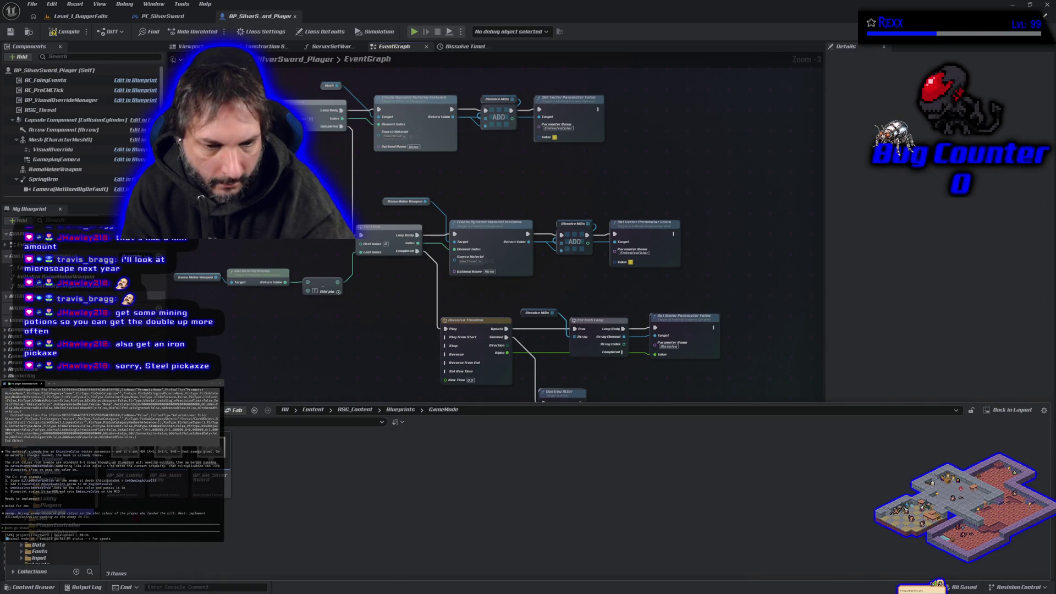
{"action": "left_click", "coordinate": [122, 484]}
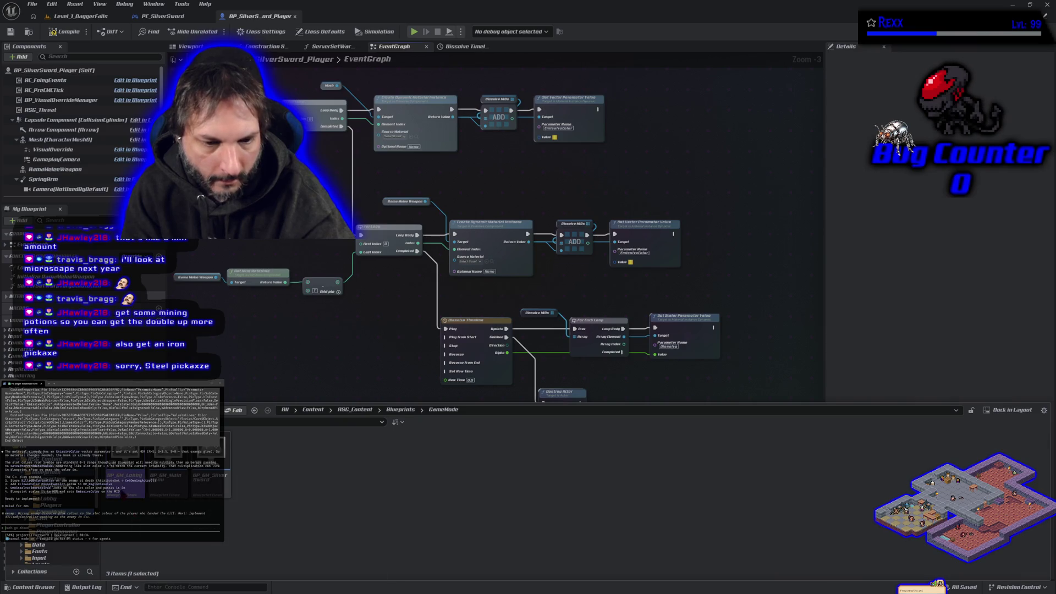
{"action": "double_click", "coordinate": [122, 483]}
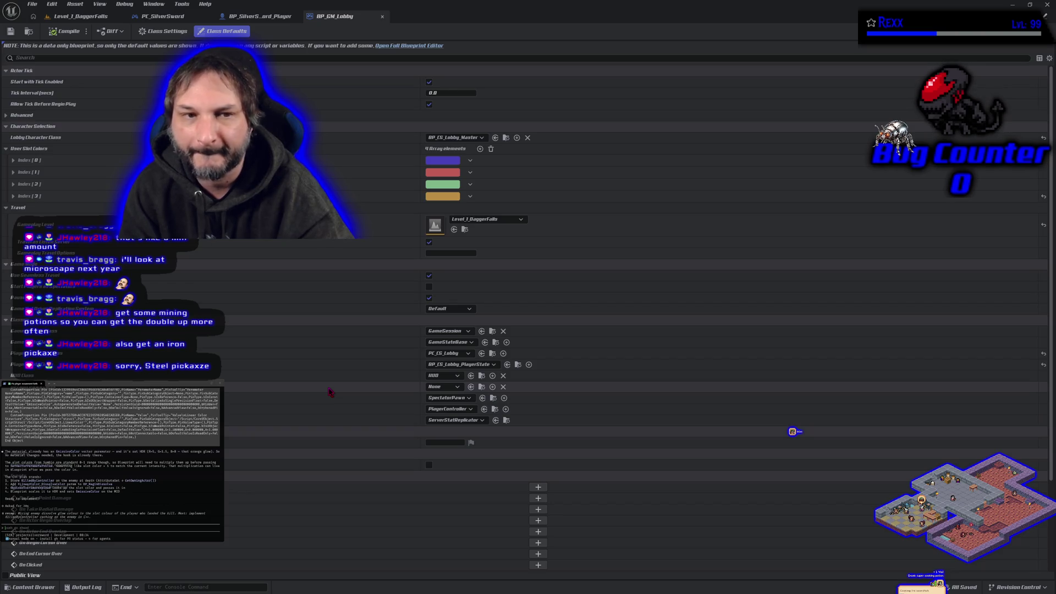
Step: Inspect Base Slot Colours Index [0] RGBA values, then switch to the Level_1_DaggerFalls tab
{"action": "left_click", "coordinate": [12, 160]}
{"action": "left_click", "coordinate": [13, 161]}
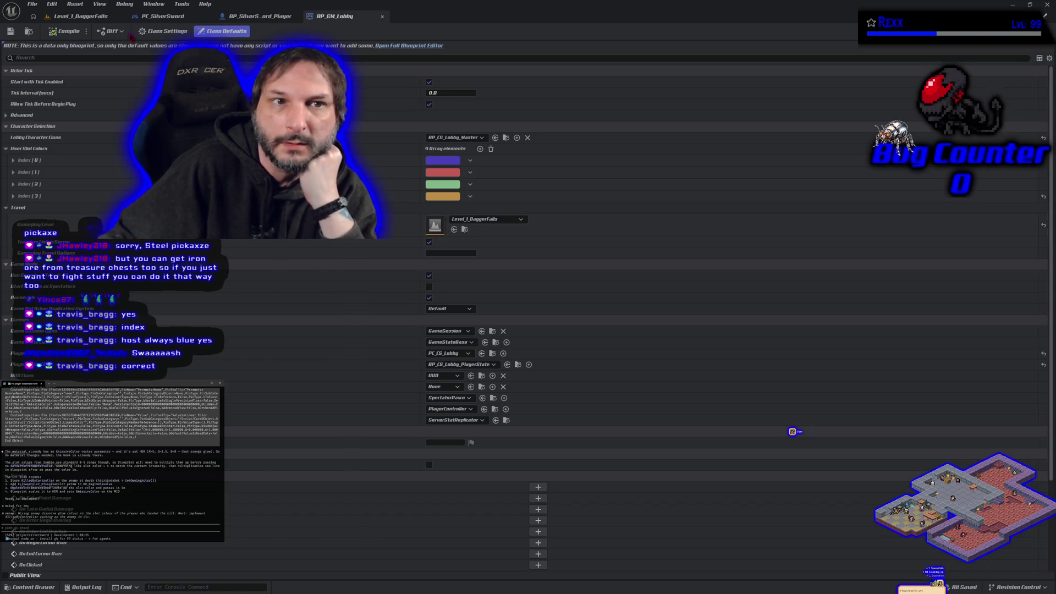
{"action": "left_click", "coordinate": [75, 17]}
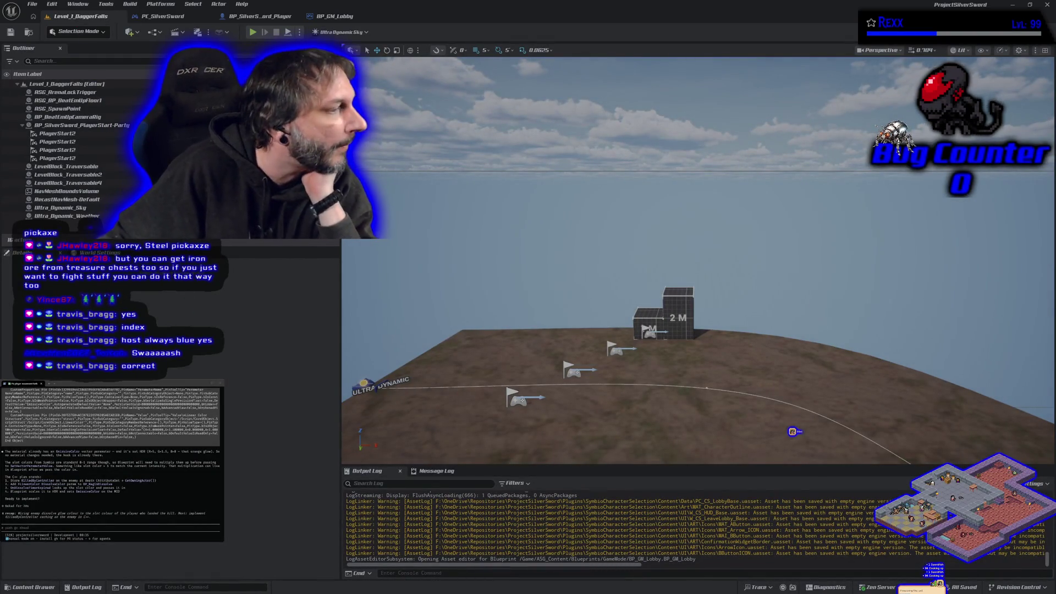
Step: Cycle through the BP_GM_Lobby, Level_1_DaggerFalls, PC_SilverSword and BP_SilverSword_Player tabs
{"action": "left_click", "coordinate": [331, 18]}
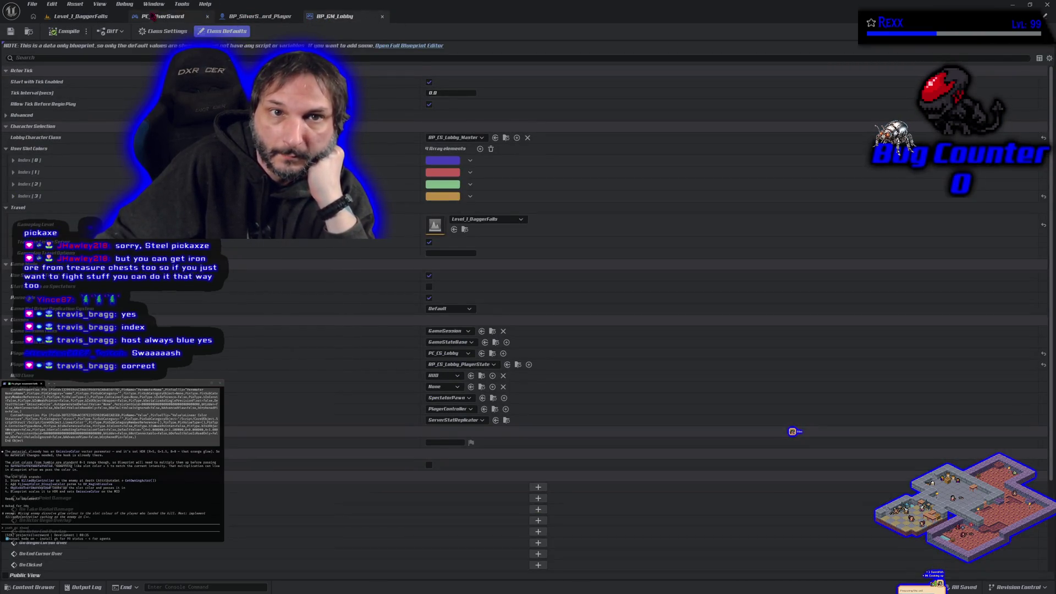
{"action": "left_click", "coordinate": [86, 17]}
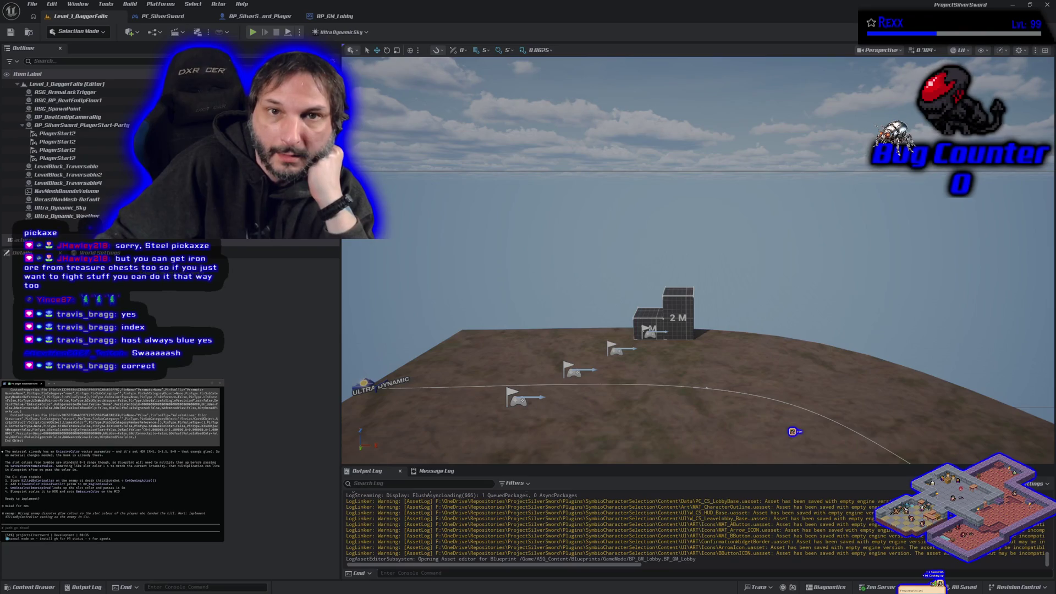
{"action": "left_click", "coordinate": [163, 16]}
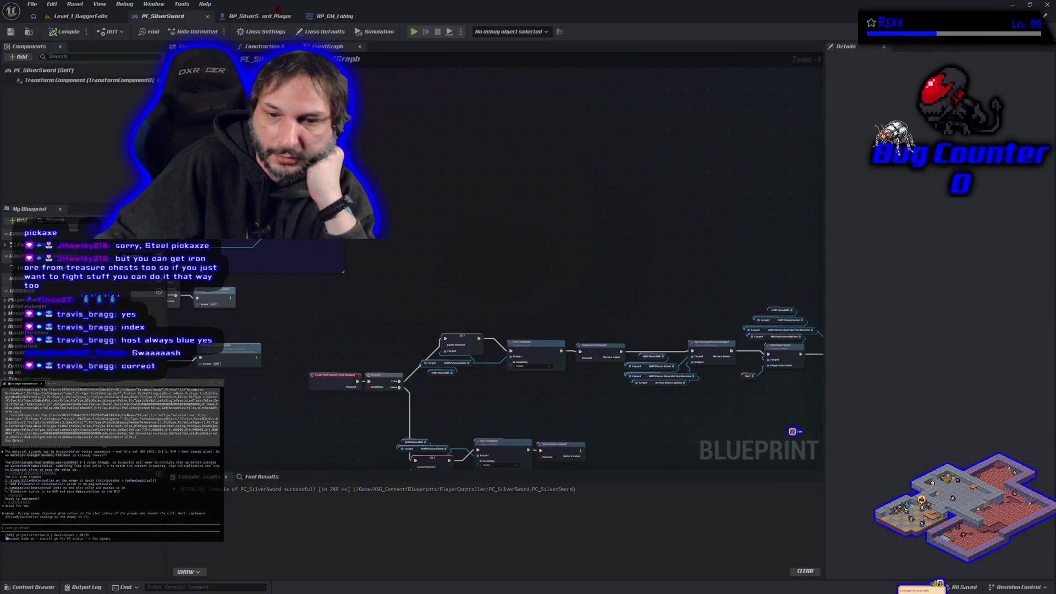
{"action": "left_click", "coordinate": [261, 16]}
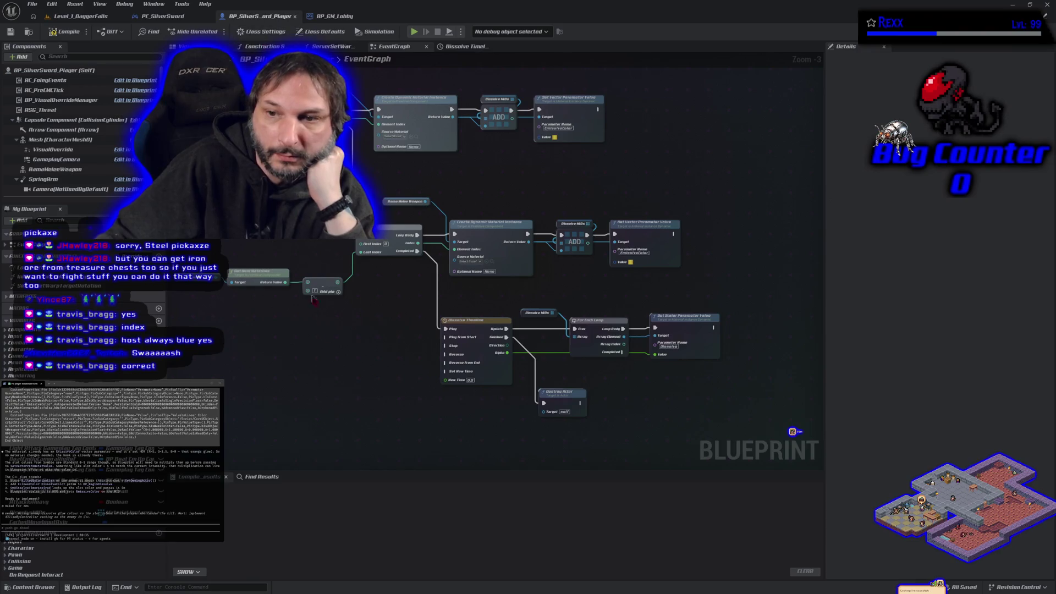
Step: Open BP_SilverSword_Enemy from the Characters > Enemies folder in the Content Drawer
{"action": "left_click", "coordinate": [33, 587]}
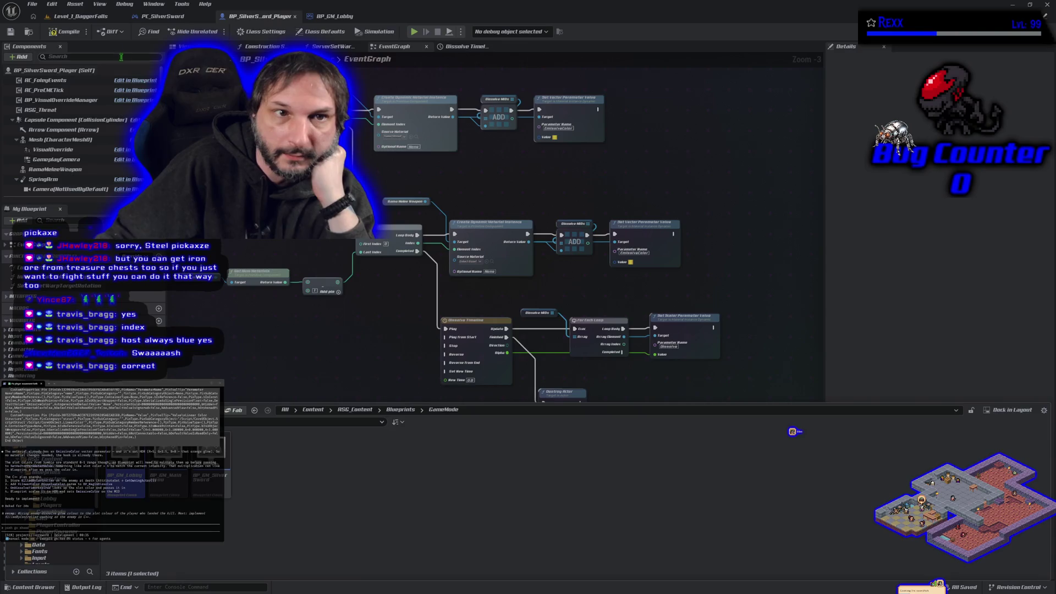
{"action": "left_click", "coordinate": [29, 31]}
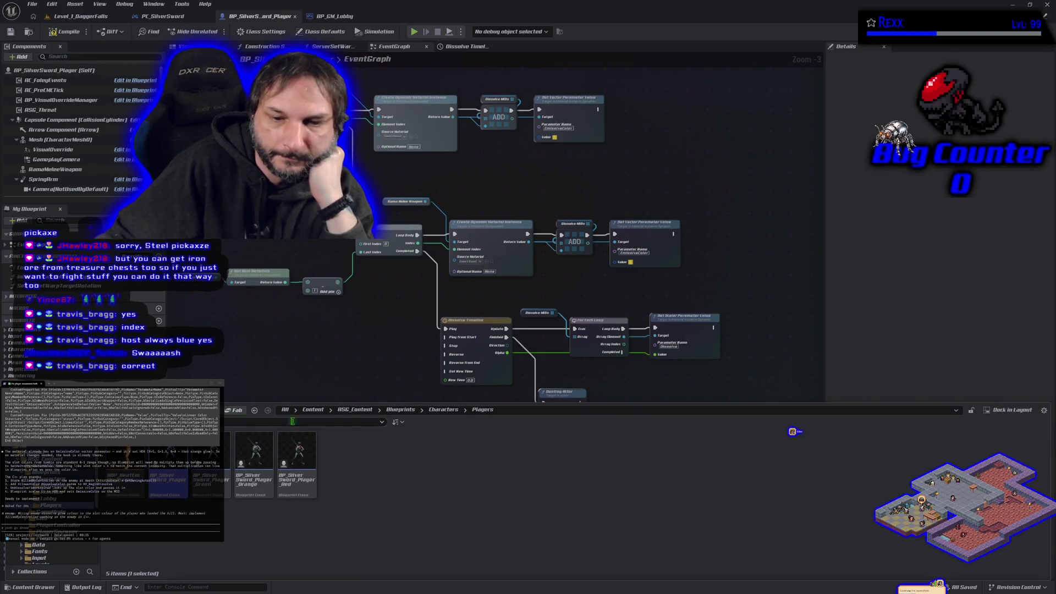
{"action": "left_click", "coordinate": [443, 410]}
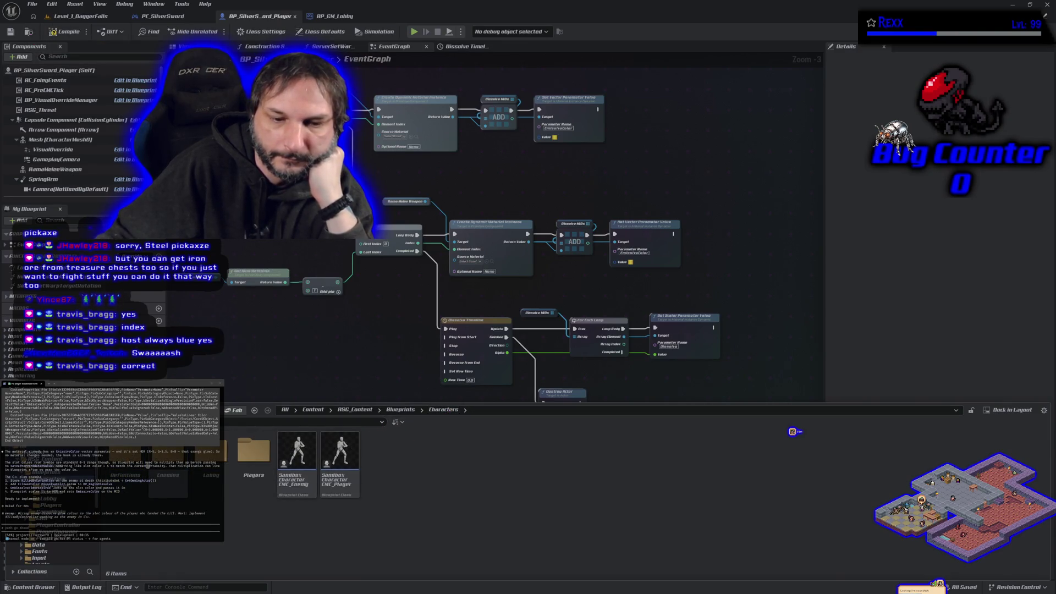
{"action": "double_click", "coordinate": [167, 456]}
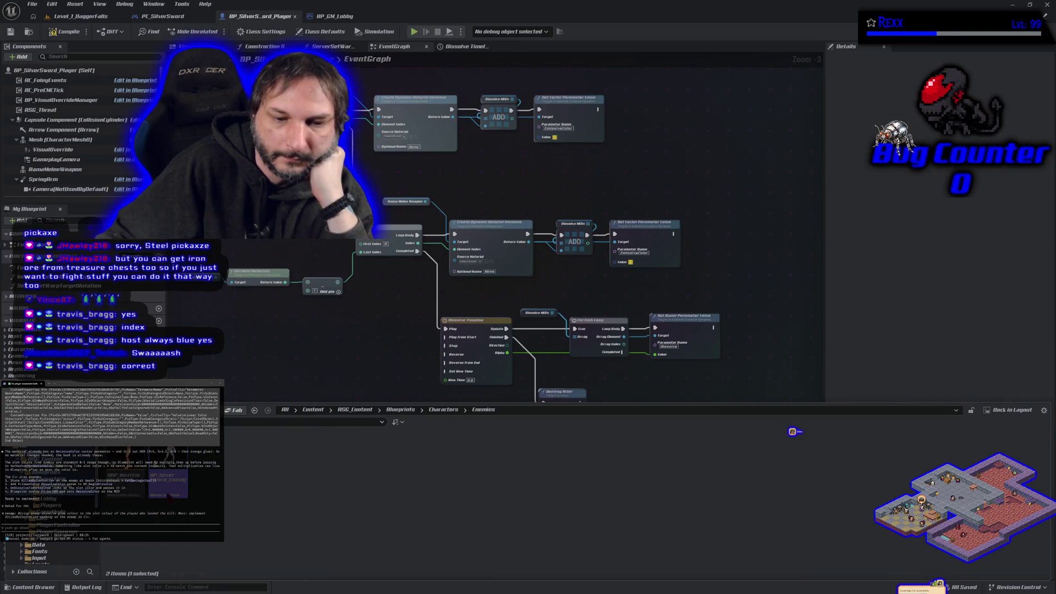
{"action": "double_click", "coordinate": [167, 484]}
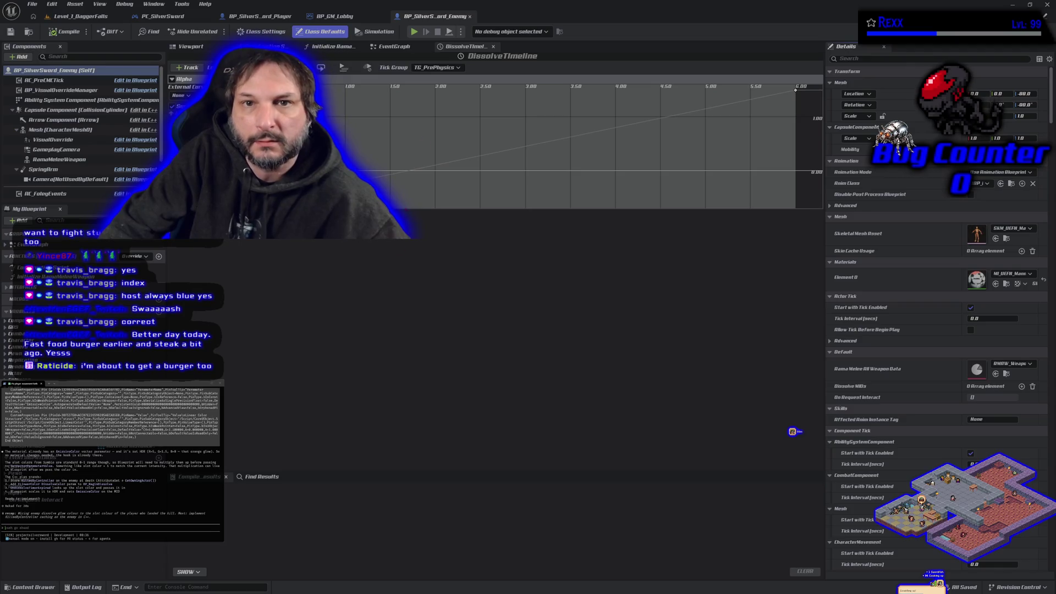
Step: Close the DissolveTimeline, BP_GM_Lobby and PC_SilverSword tabs, leaving the enemy event graph open
{"action": "middle_click", "coordinate": [458, 49]}
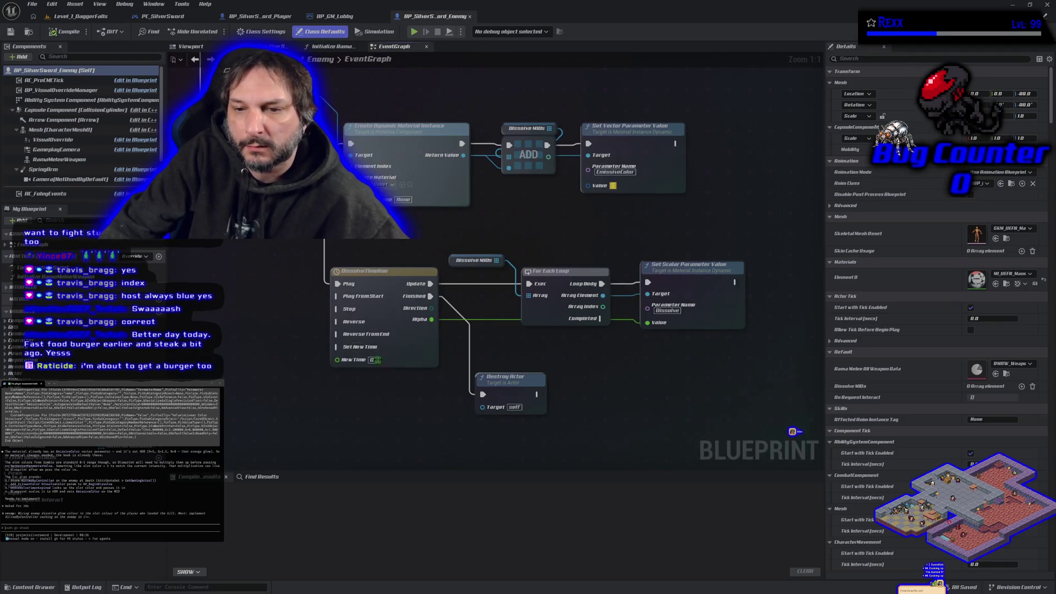
{"action": "scroll", "coordinate": [352, 68], "scroll_direction": "down", "scroll_amount": 3}
{"action": "left_click", "coordinate": [340, 17]}
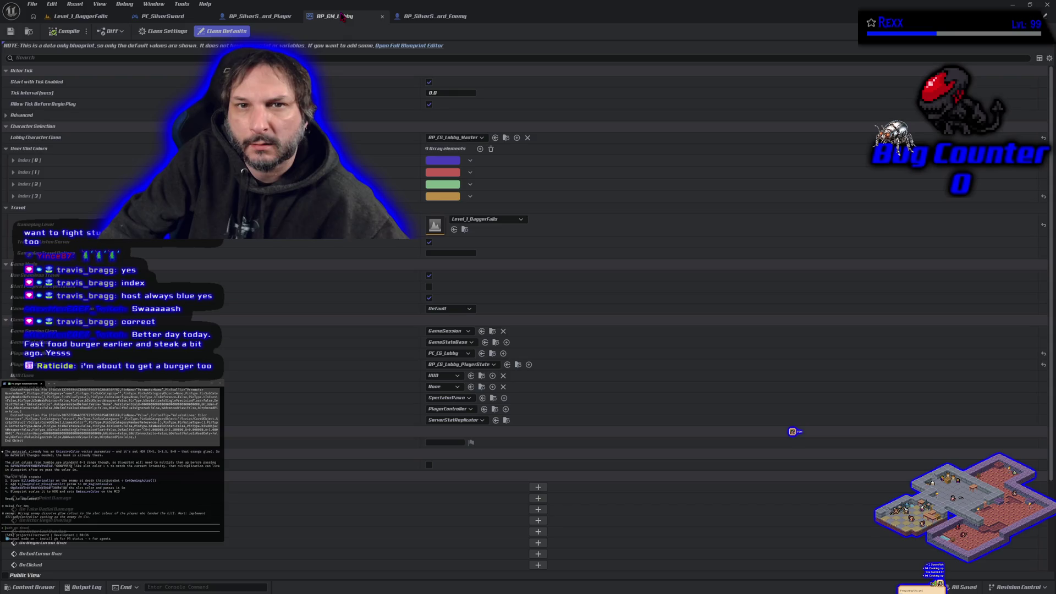
{"action": "middle_click", "coordinate": [344, 17]}
{"action": "middle_click", "coordinate": [160, 16]}
{"action": "left_click", "coordinate": [158, 19]}
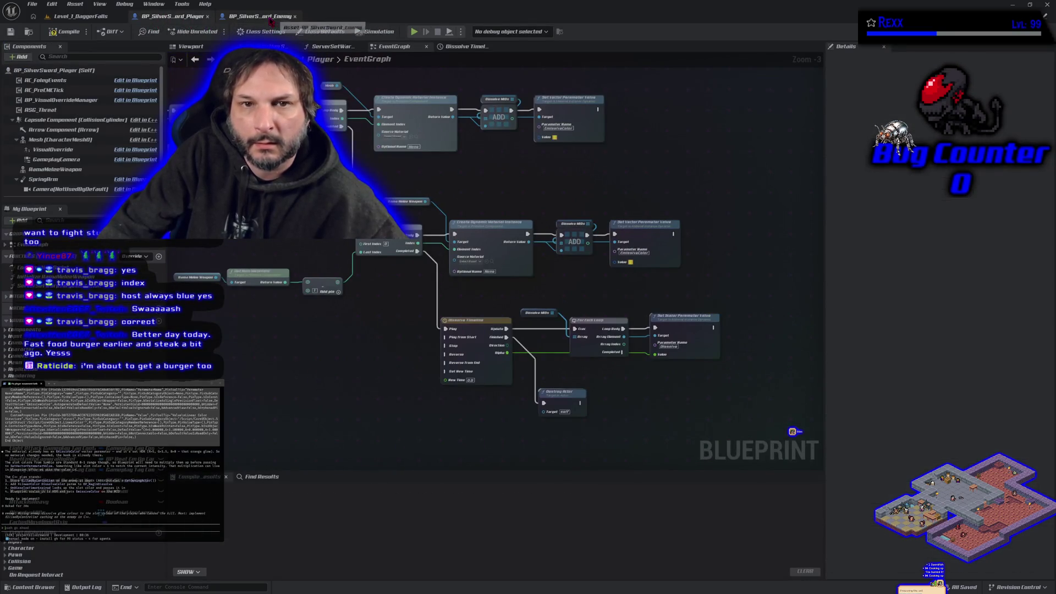
{"action": "left_click", "coordinate": [271, 21]}
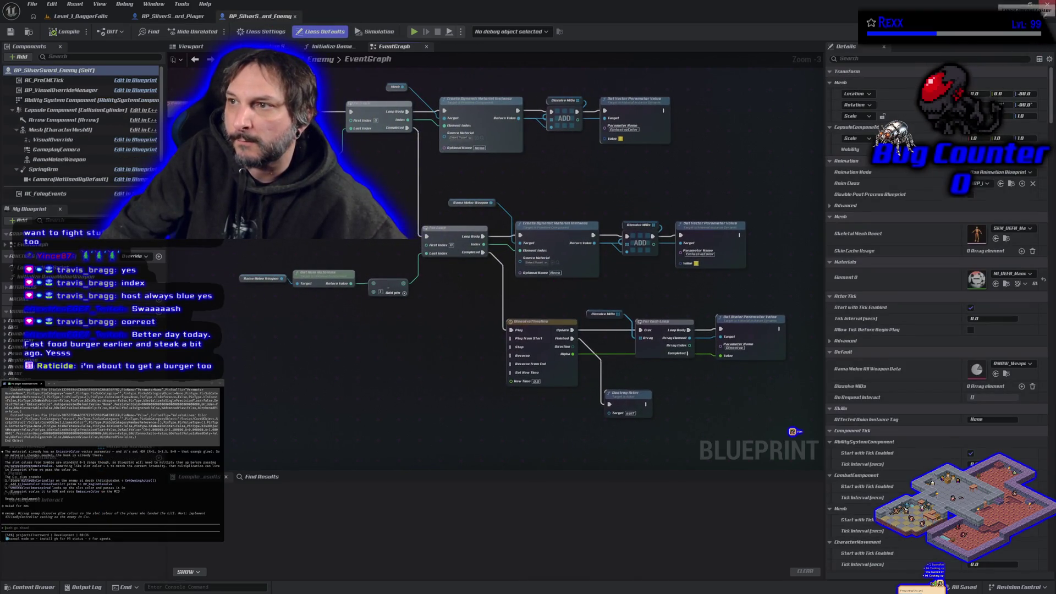
{"action": "left_click", "coordinate": [1012, 5]}
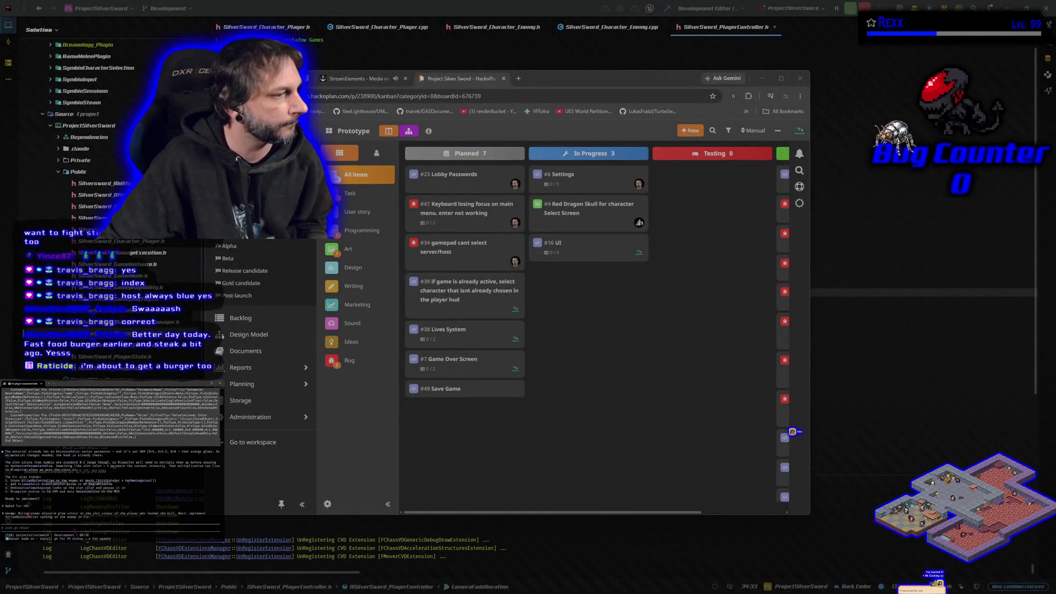
Step: Finish and submit the prompt asking Claude Code to first add a to-do about checking players
{"action": "type", "text": "ok add to t"}
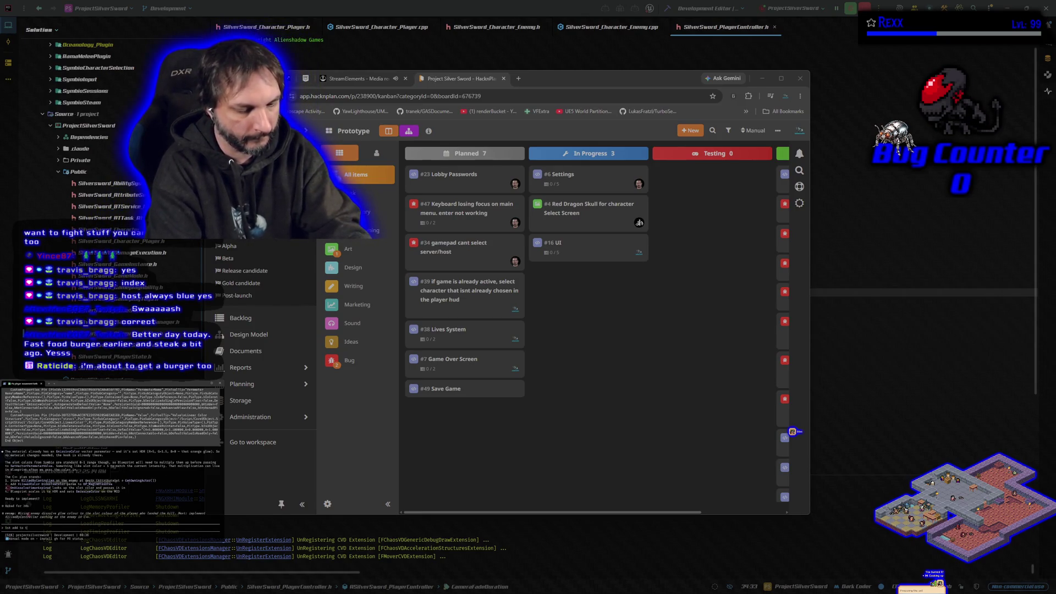
{"action": "type", "text": "he todo list"}
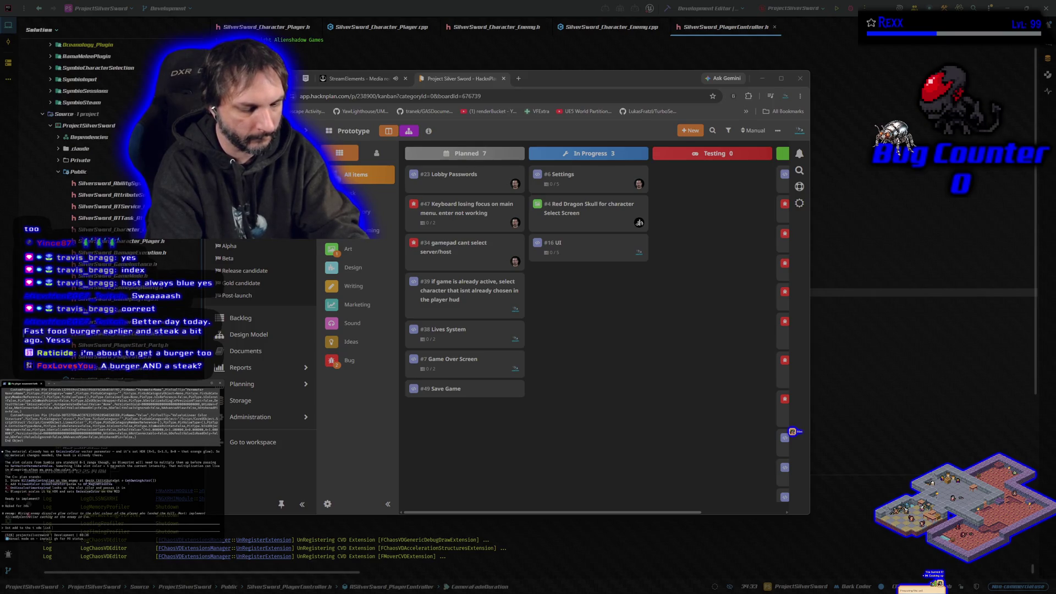
{"action": "type", "text": " to check"}
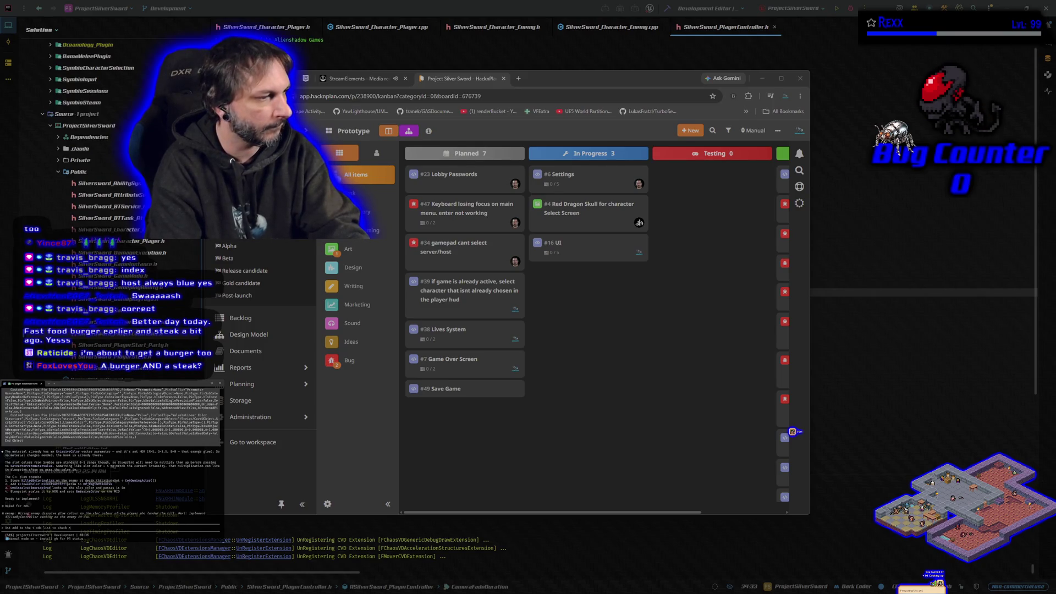
{"action": "type", "text": " on player starts"}
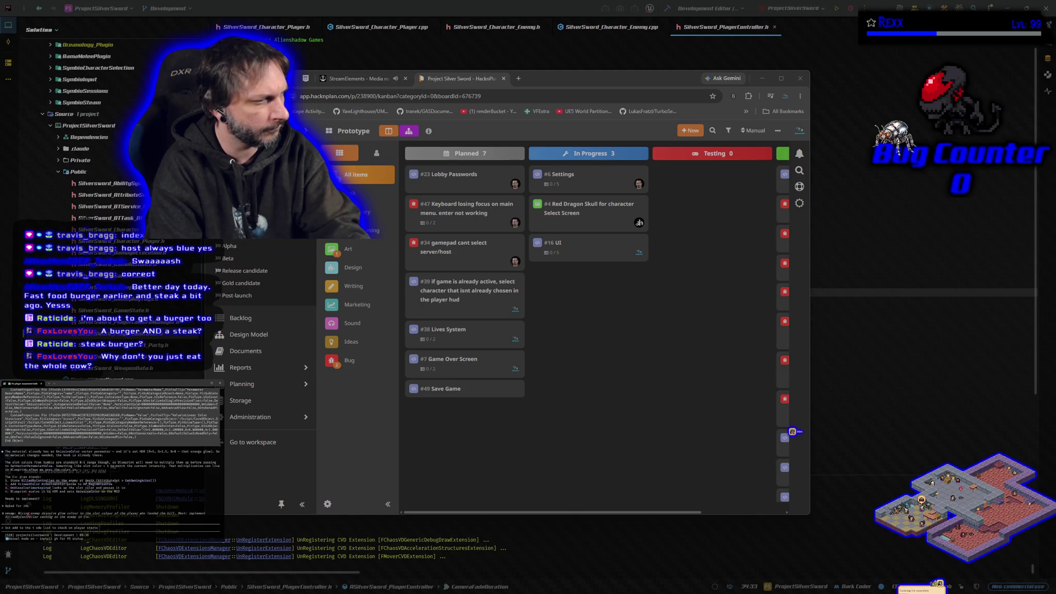
{"action": "type", "text": "they w"}
{"action": "type", "text": "ere read"}
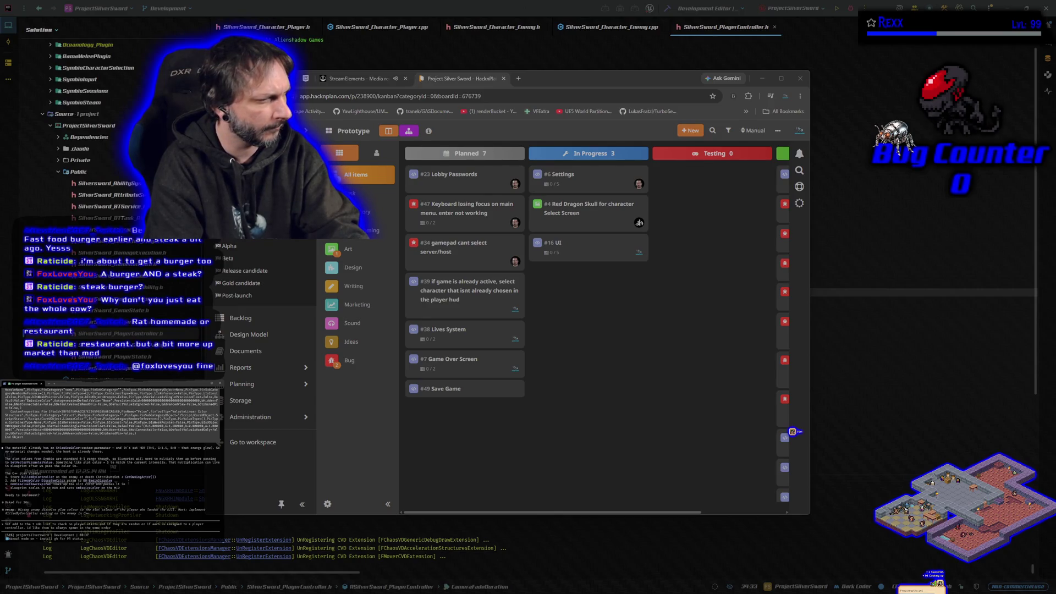
{"action": "key", "text": "Return"}
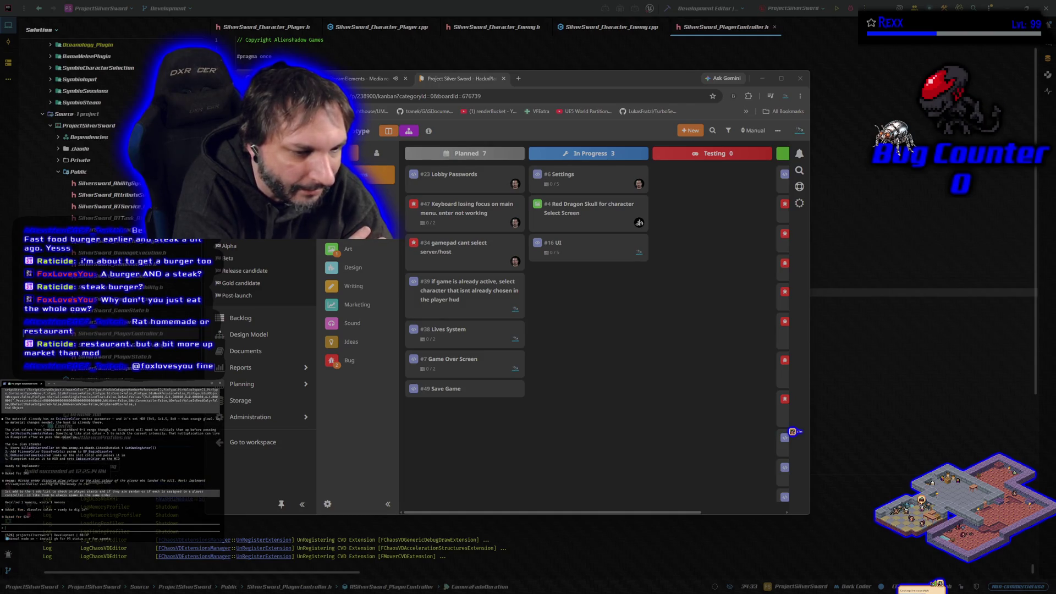
Step: Type 'yes lets do the dissolve color', asking enemies to use the killing player's colour
{"action": "type", "text": "yes lets do the dissolve color"}
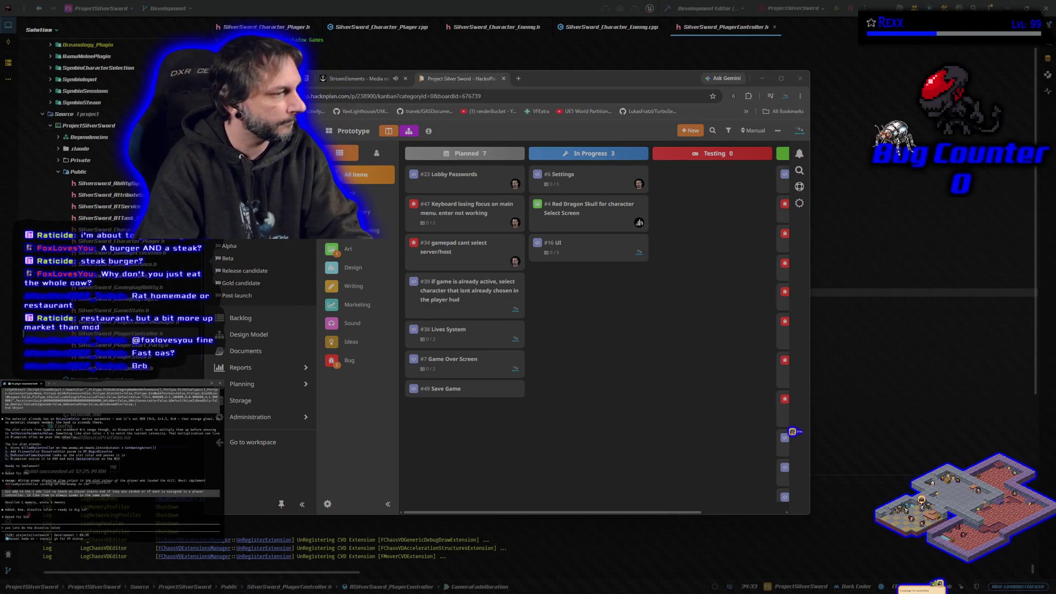
{"action": "type", "text": ", for "}
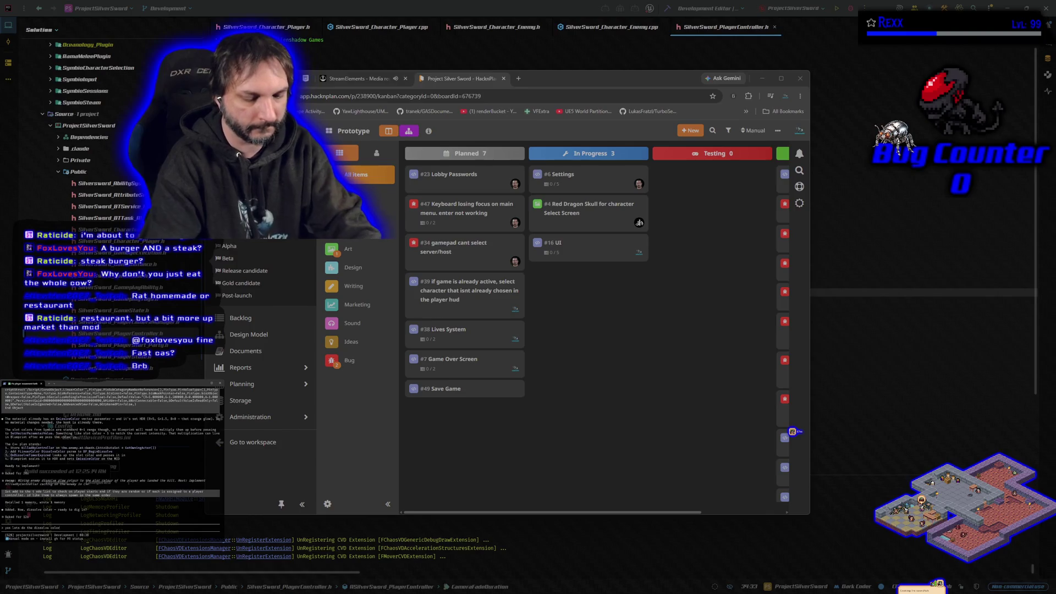
{"action": "type", "text": "enem"}
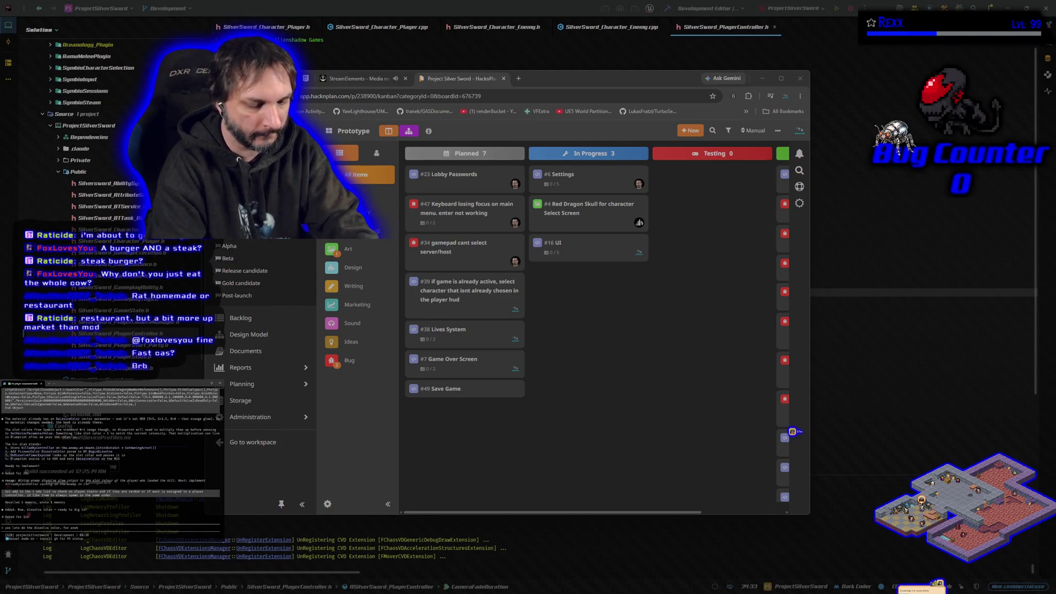
{"action": "type", "text": " should use the playe"}
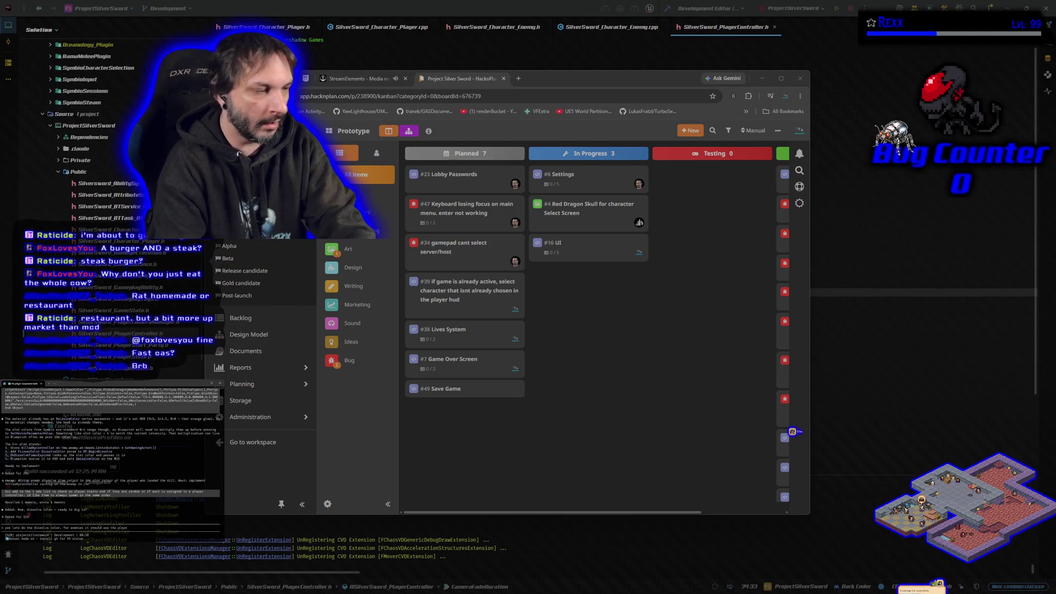
{"action": "type", "text": "rs dissol"}
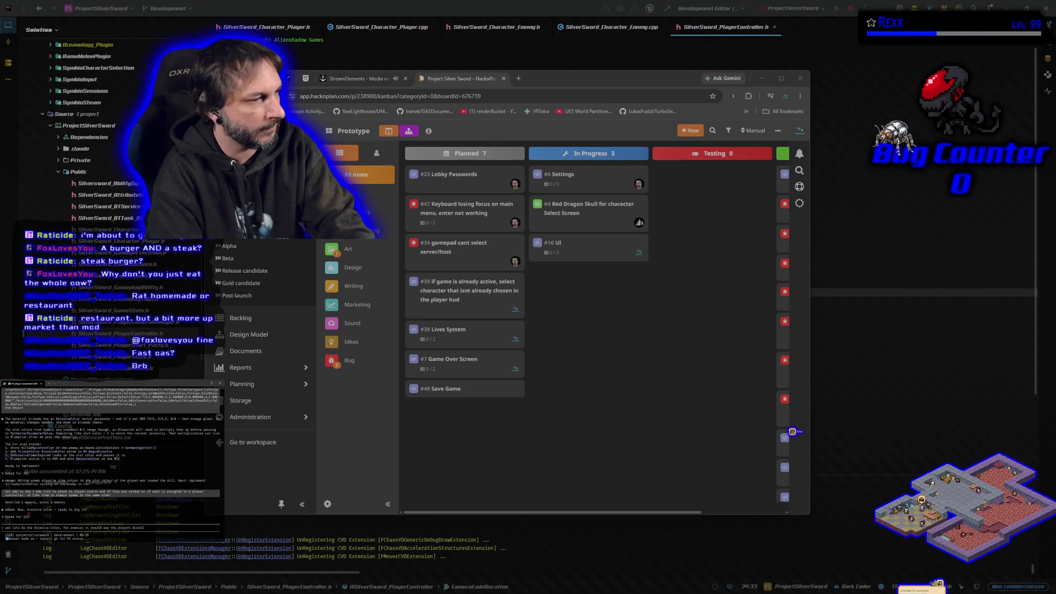
{"action": "type", "text": " killed"}
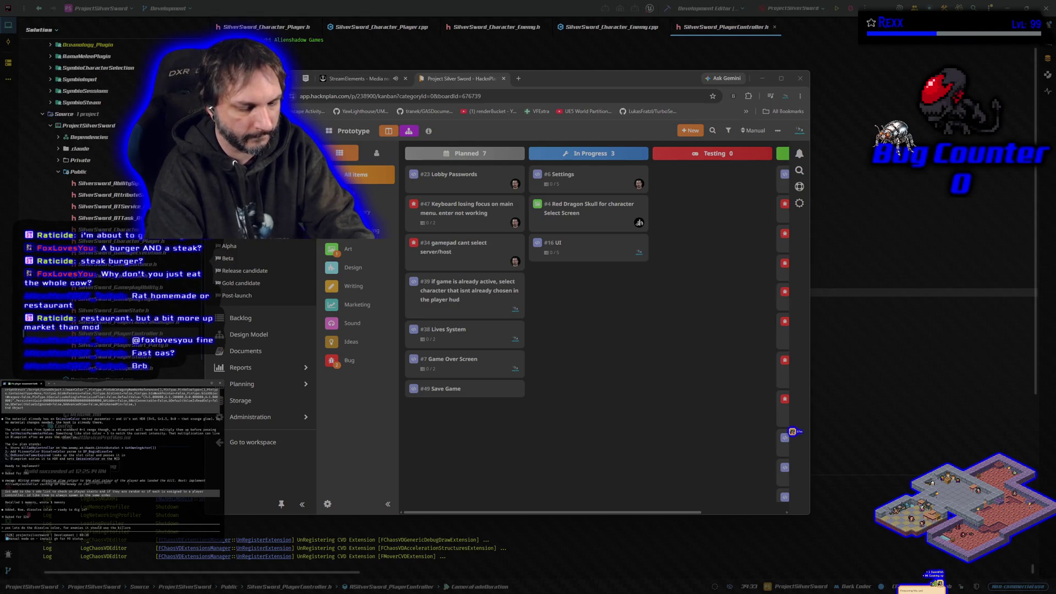
{"action": "type", "text": "layer color"}
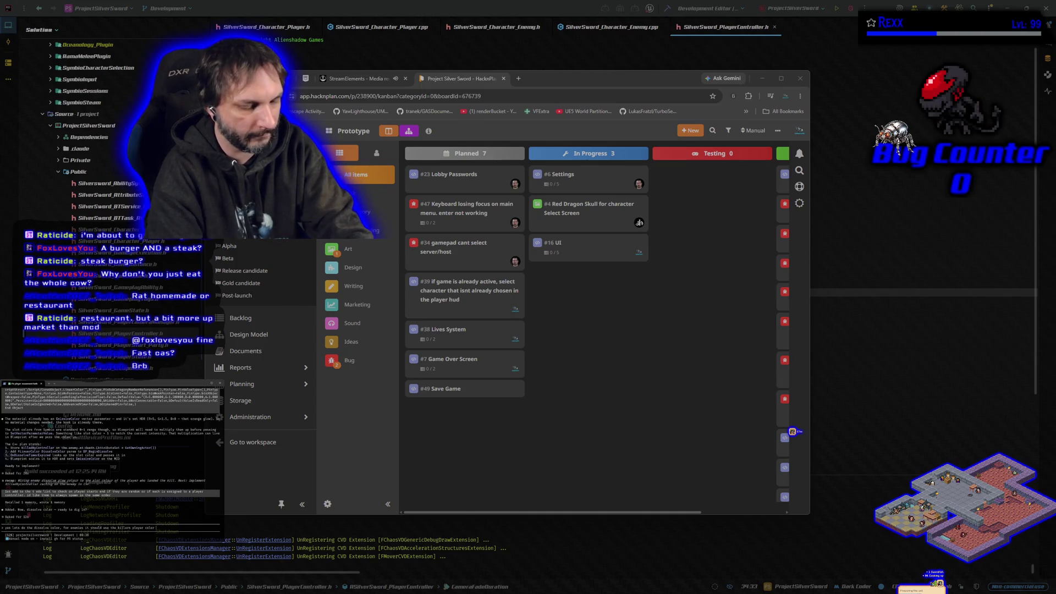
{"action": "type", "text": "d earlier. for "}
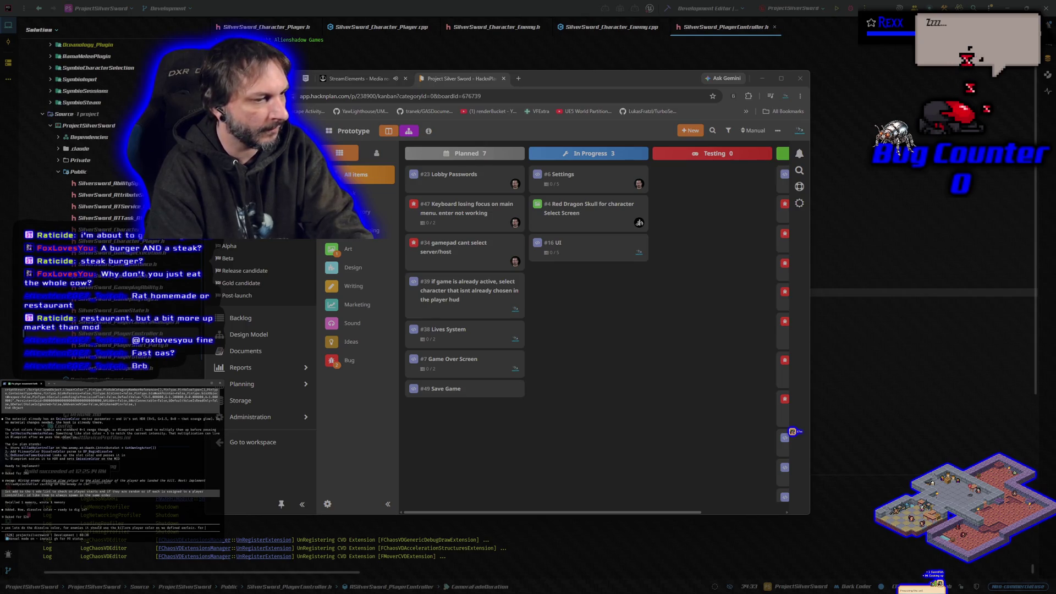
{"action": "type", "text": "players,"}
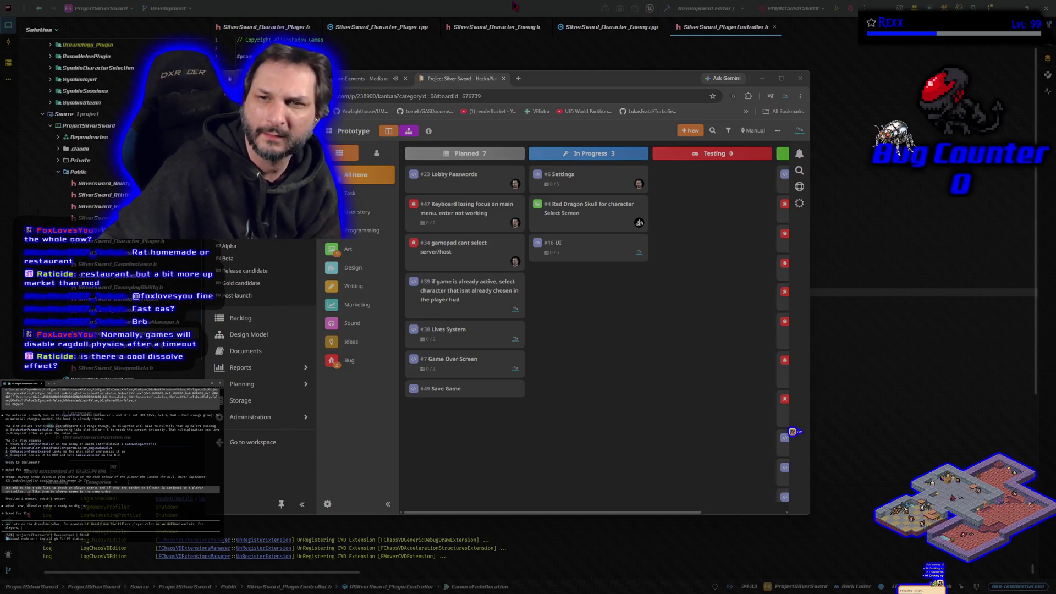
Step: In Rider, build the project, remove a stray '1' from the fade duration, then return to Unreal
{"action": "key", "text": "alt+Tab"}
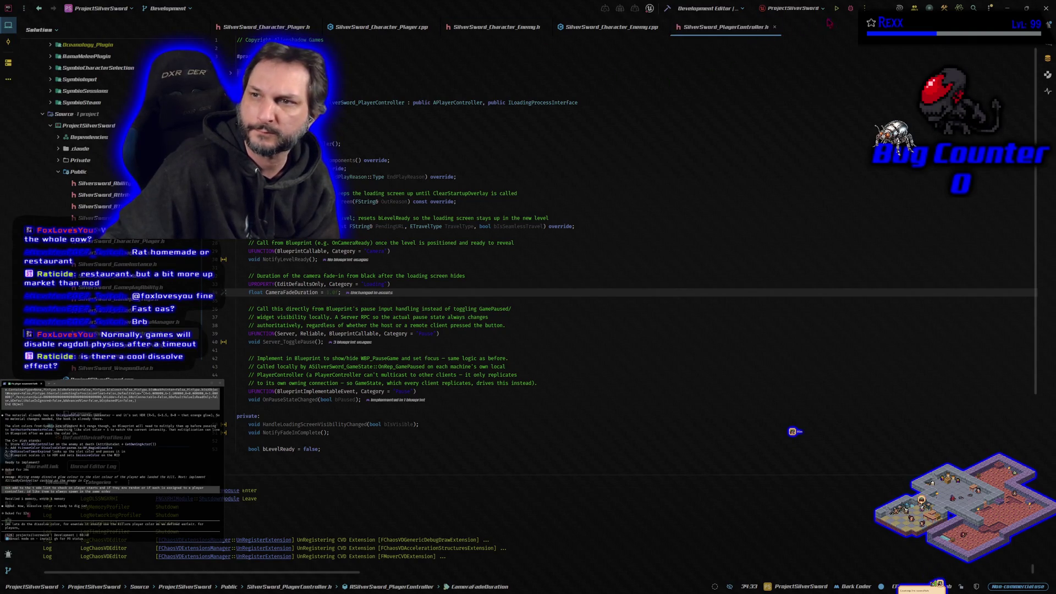
{"action": "left_click", "coordinate": [850, 9]}
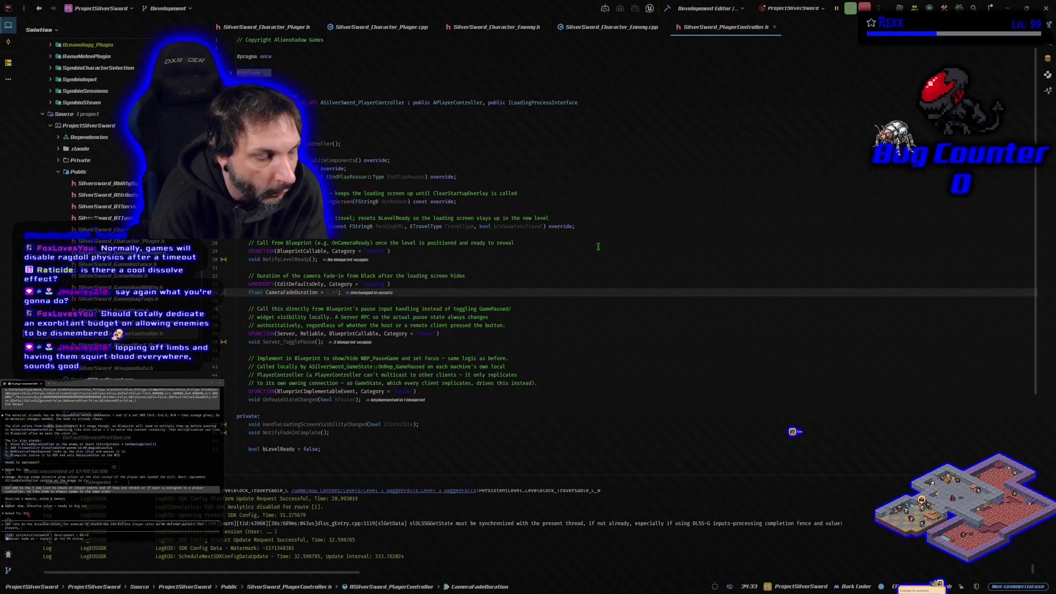
{"action": "type", "text": "1"}
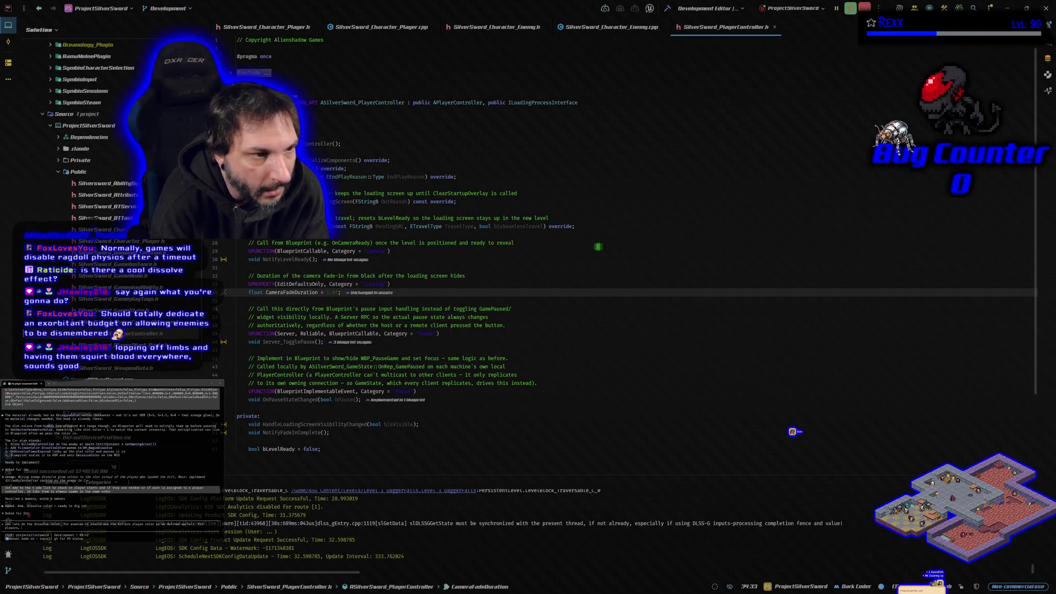
{"action": "key", "text": "BackSpace"}
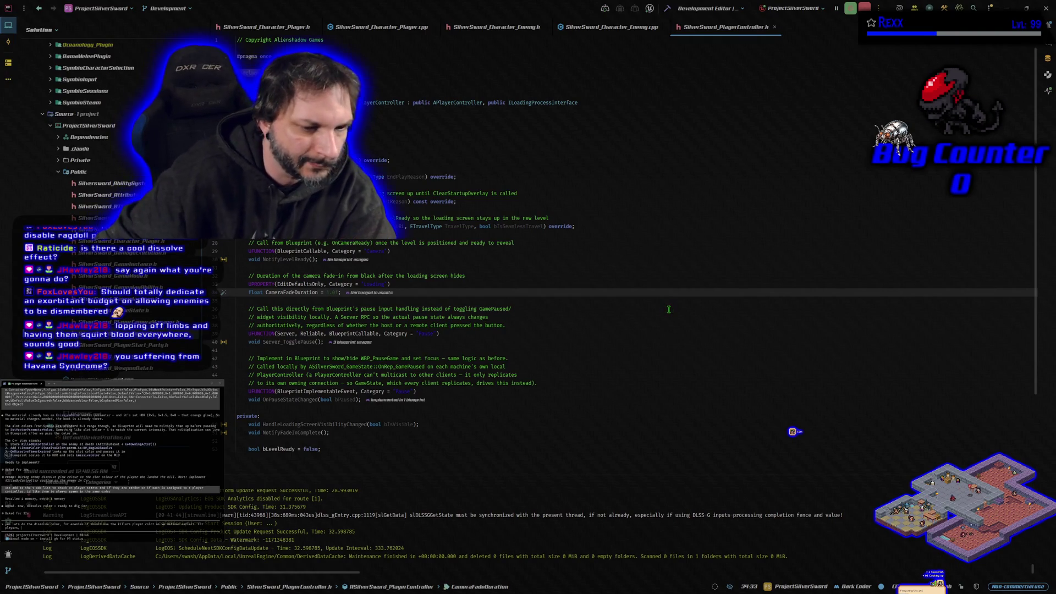
{"action": "key", "text": "alt+Tab"}
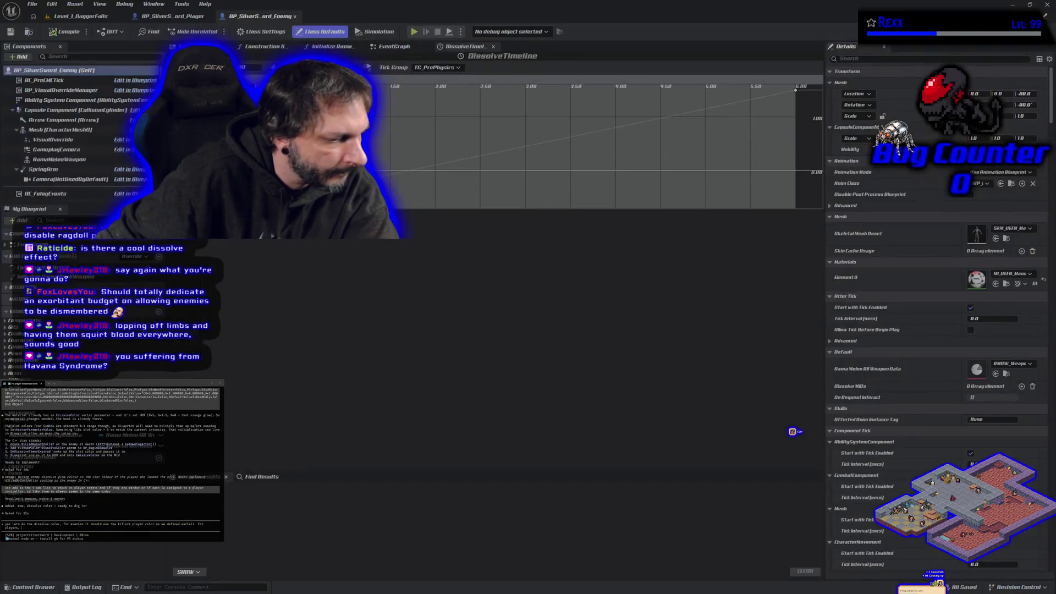
Step: Switch to Chrome and search Google for 'havana syndrome' in a new tab
{"action": "key", "text": "alt+Tab"}
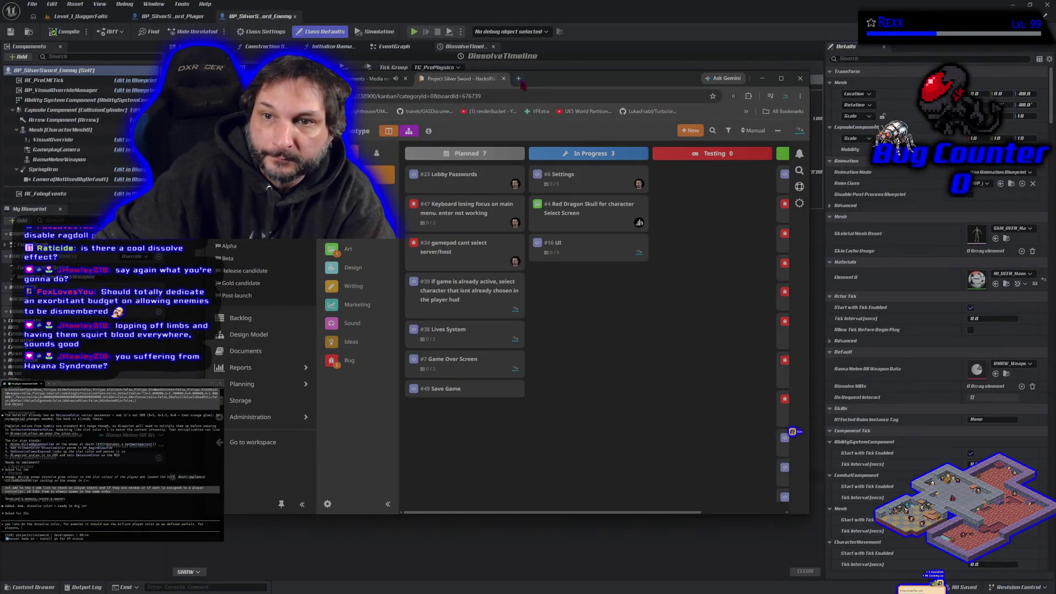
{"action": "key", "text": "ctrl+t"}
{"action": "type", "text": "havana syndro"}
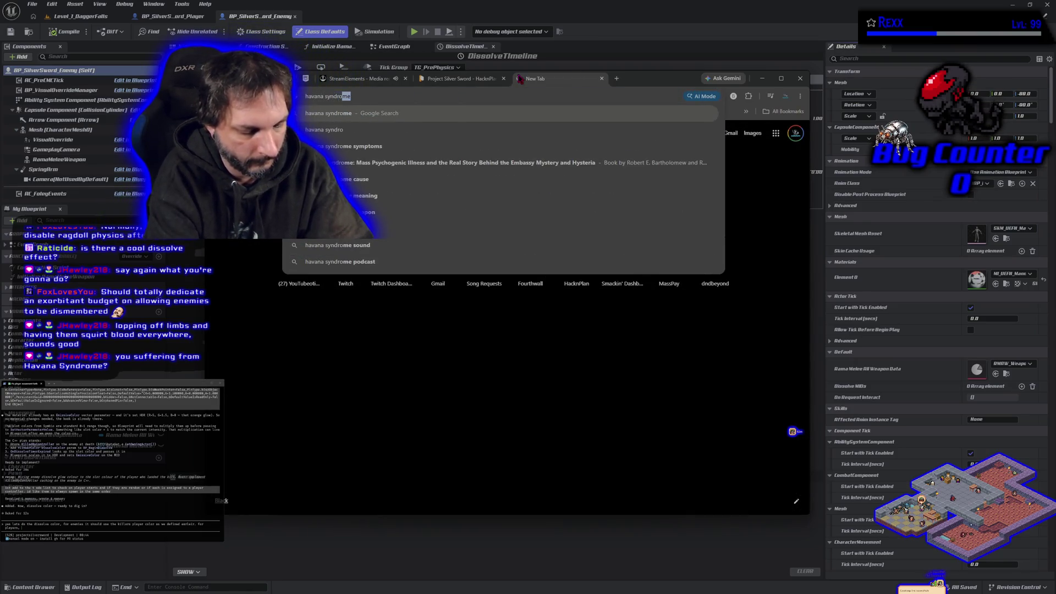
{"action": "key", "text": "Return"}
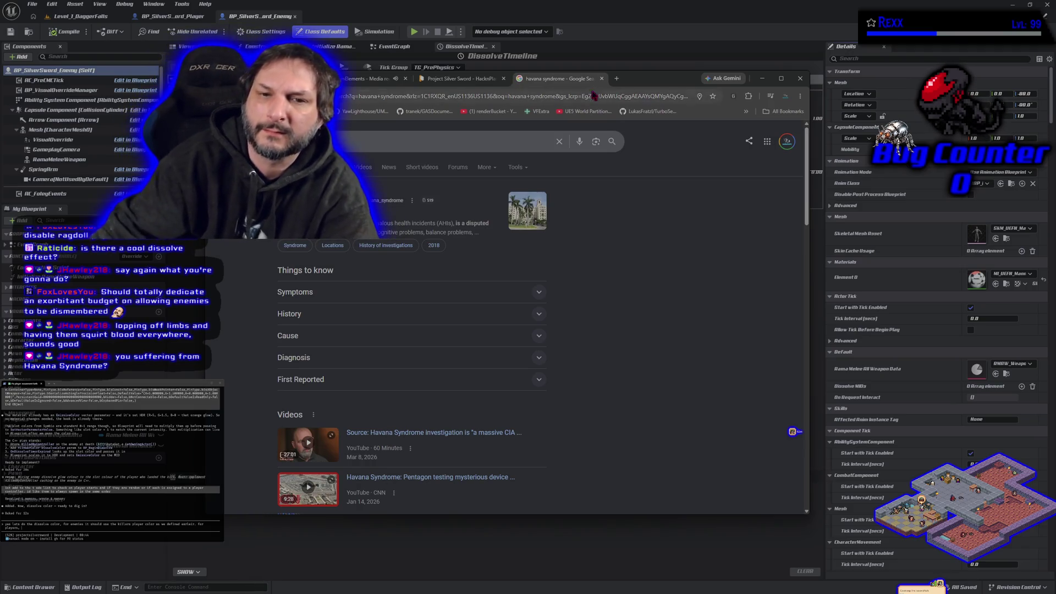
Step: Open the Havana syndrome Wikipedia article, scroll through it, then close the tab
{"action": "left_click", "coordinate": [352, 200]}
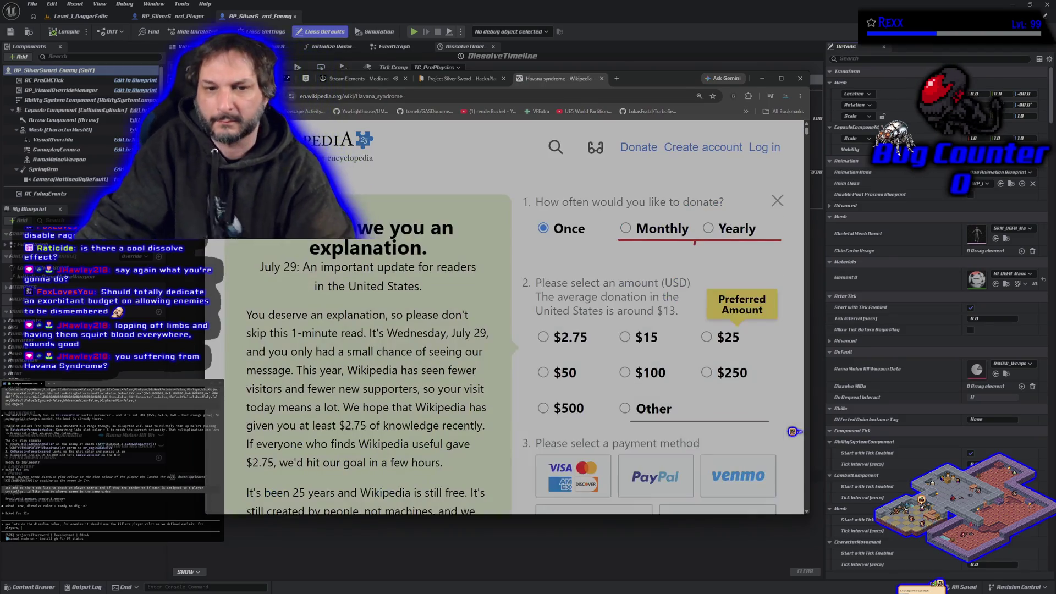
{"action": "scroll", "coordinate": [373, 327], "scroll_direction": "down", "scroll_amount": 4}
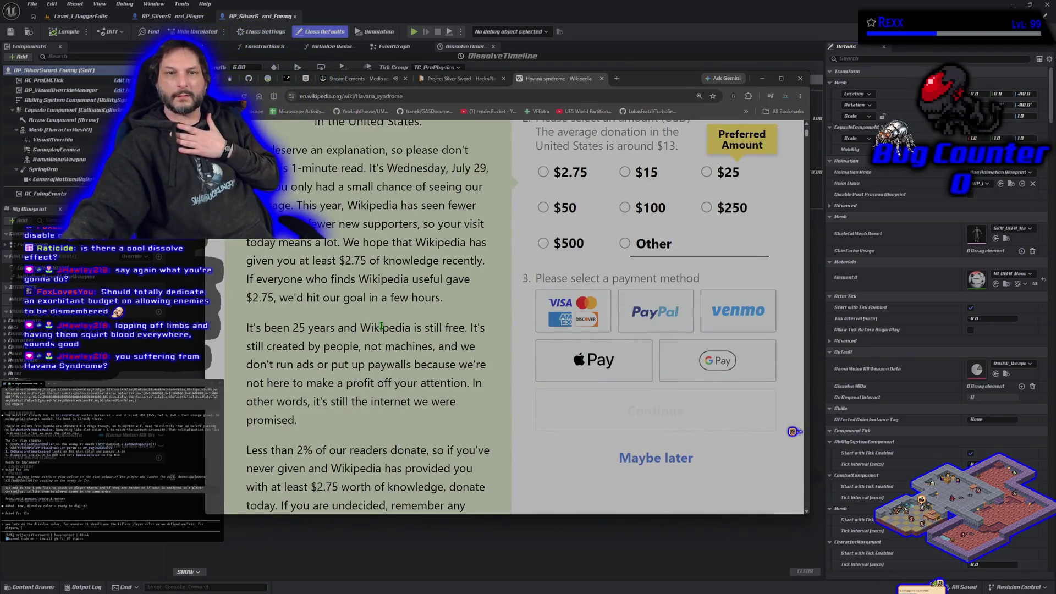
{"action": "scroll", "coordinate": [377, 329], "scroll_direction": "down", "scroll_amount": 7}
{"action": "scroll", "coordinate": [379, 330], "scroll_direction": "down", "scroll_amount": 5}
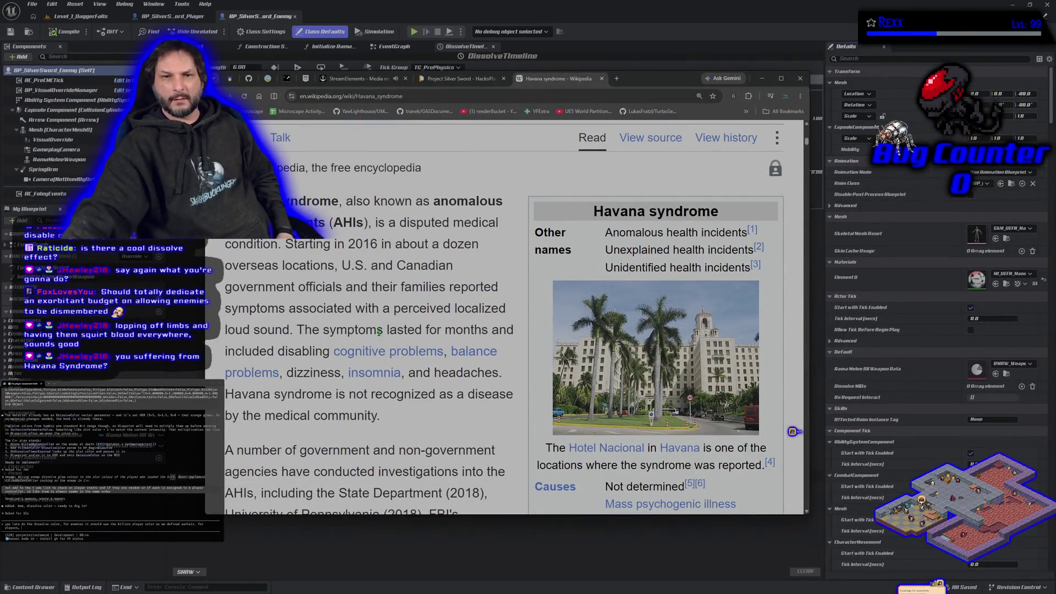
{"action": "scroll", "coordinate": [406, 409], "scroll_direction": "down", "scroll_amount": 3}
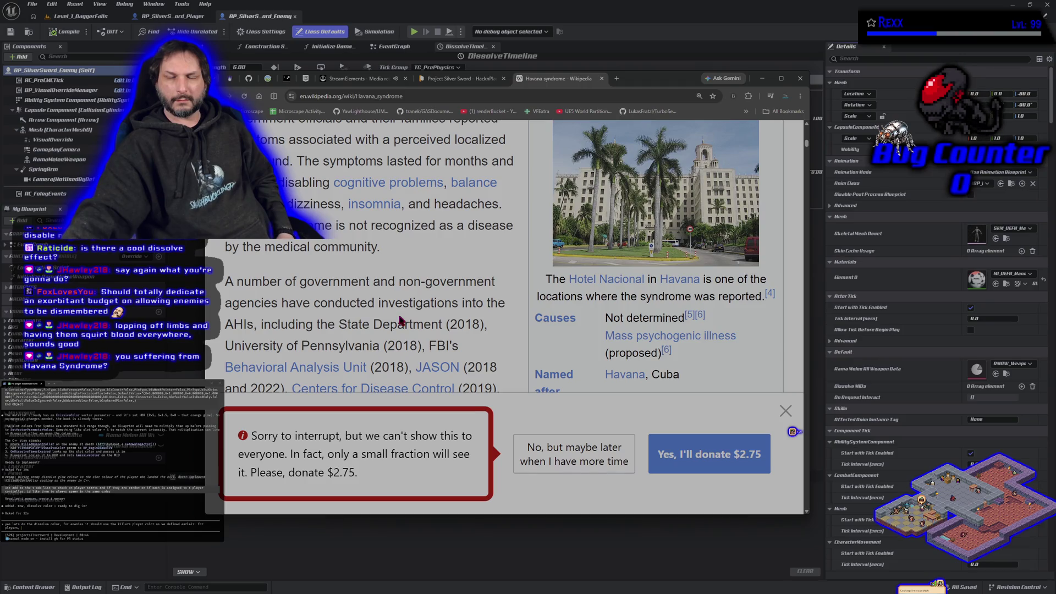
{"action": "scroll", "coordinate": [400, 320], "scroll_direction": "up", "scroll_amount": 1}
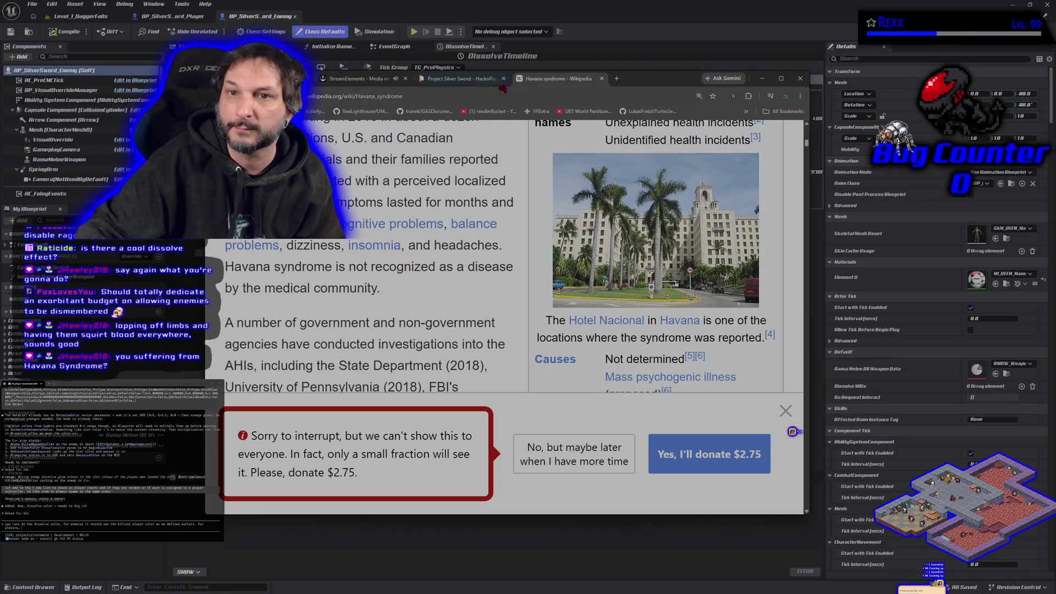
{"action": "left_click", "coordinate": [601, 78]}
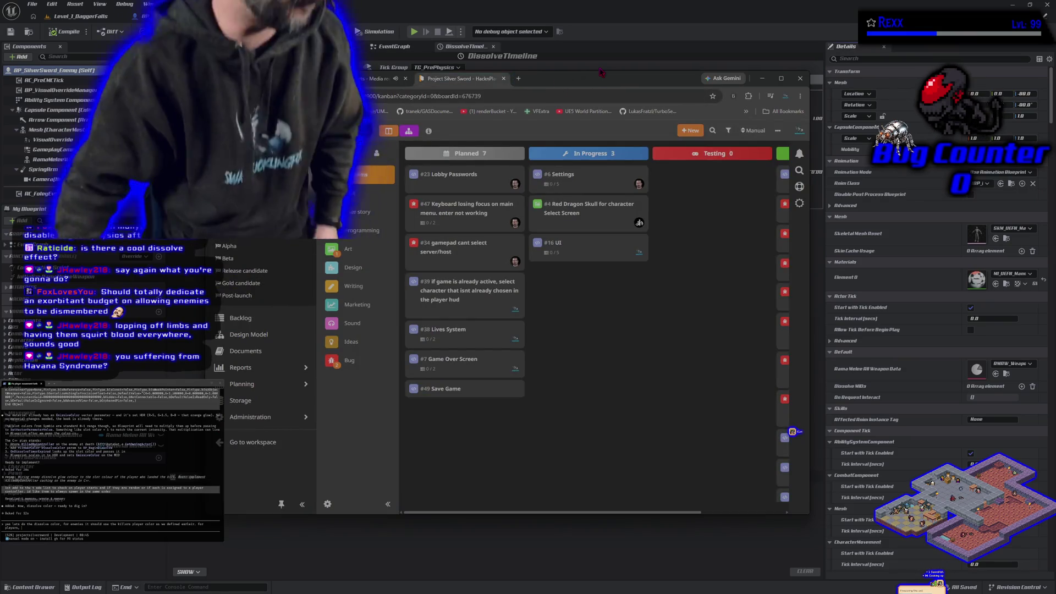
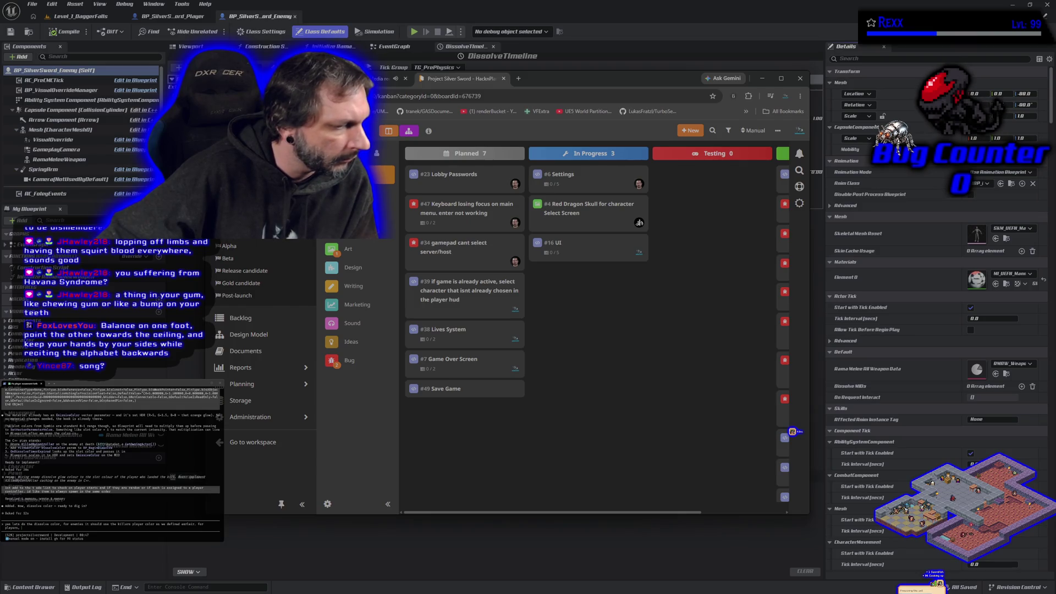
Step: Switch the browser to the StreamElements media request page and select the now-playing song title
{"action": "key", "text": "alt+Tab"}
{"action": "key", "text": "alt+Tab"}
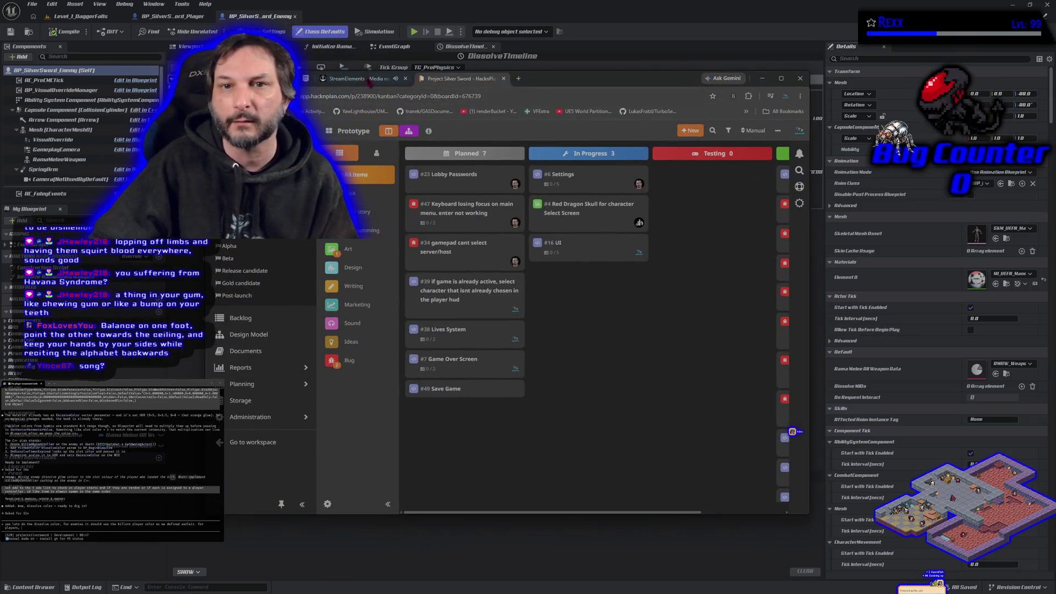
{"action": "left_click", "coordinate": [357, 79]}
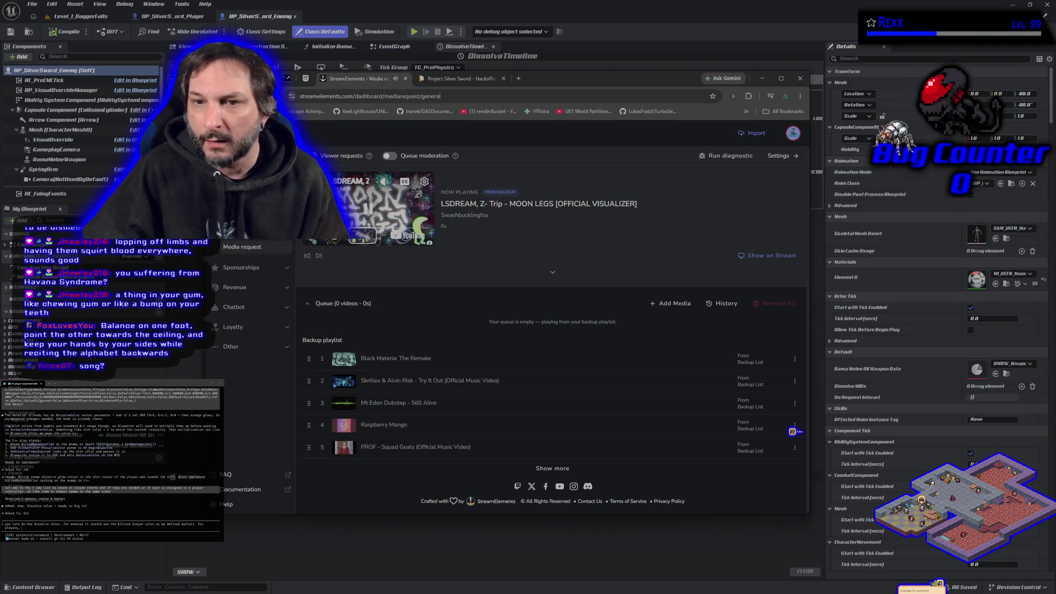
{"action": "triple_click", "coordinate": [602, 203]}
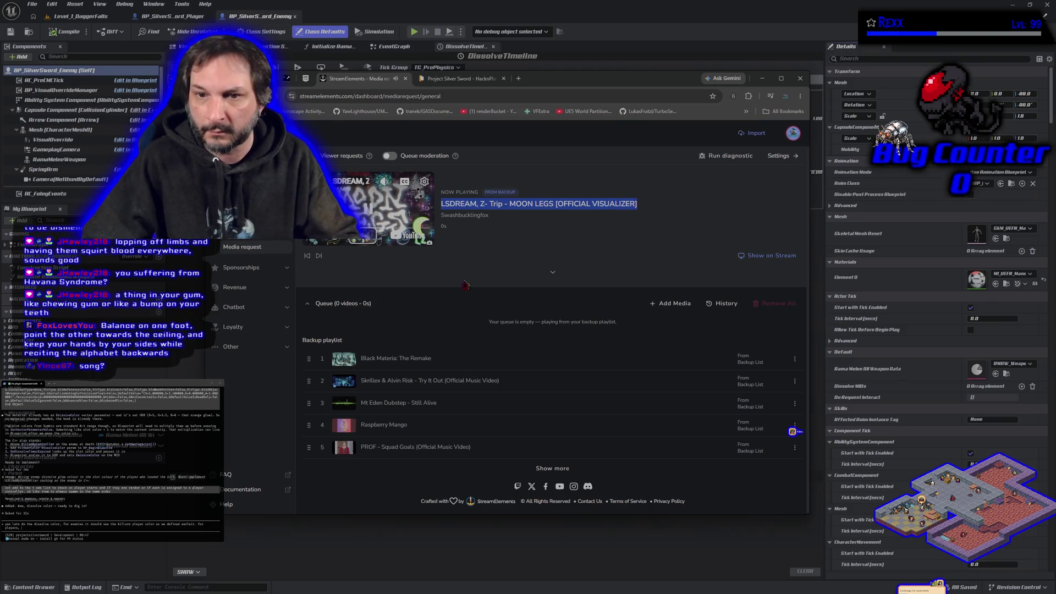
{"action": "key", "text": "alt+Tab"}
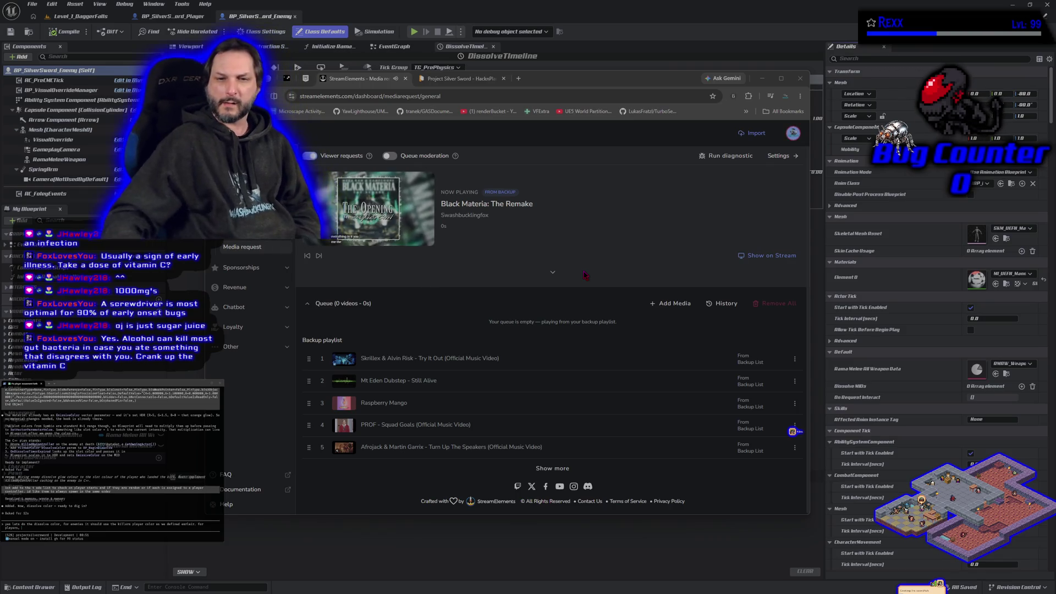
Step: Skip twice through the backup playlist to reach 'Mt Eden Dubstep - Still Alive'
{"action": "left_click", "coordinate": [319, 257]}
{"action": "left_click", "coordinate": [320, 257]}
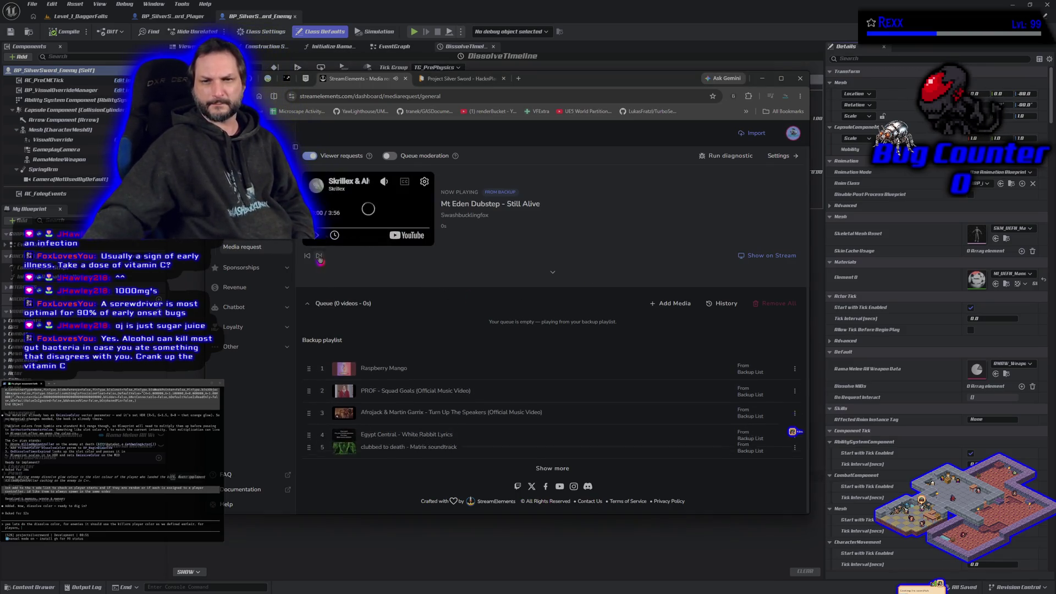
{"action": "left_click", "coordinate": [319, 257]}
Step: Skip to 'PROF - Squad Goals', expand it to a large video, then leave the browser
{"action": "left_click", "coordinate": [320, 258]}
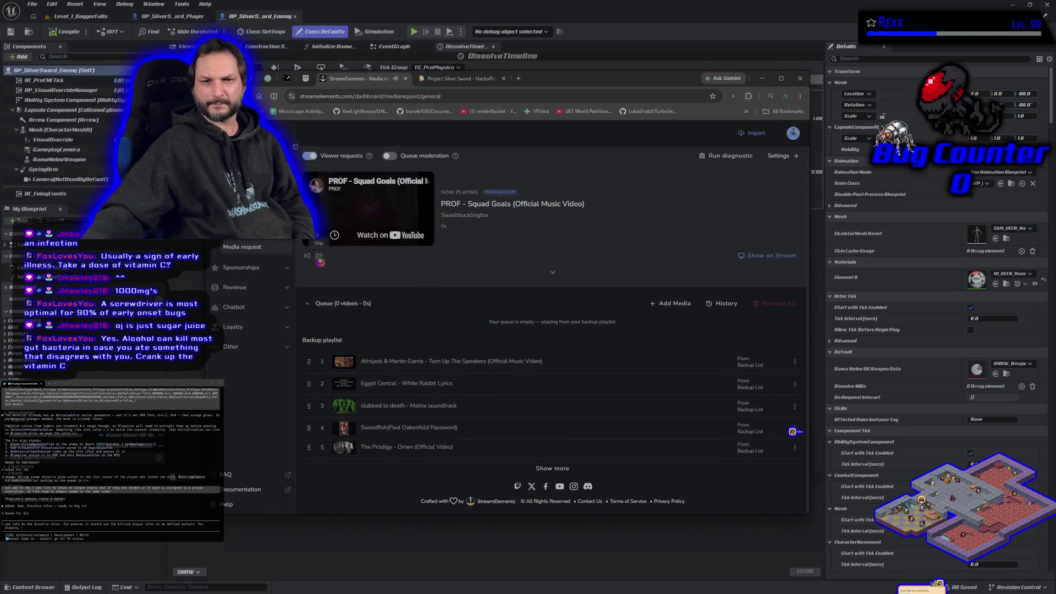
{"action": "left_click", "coordinate": [552, 272]}
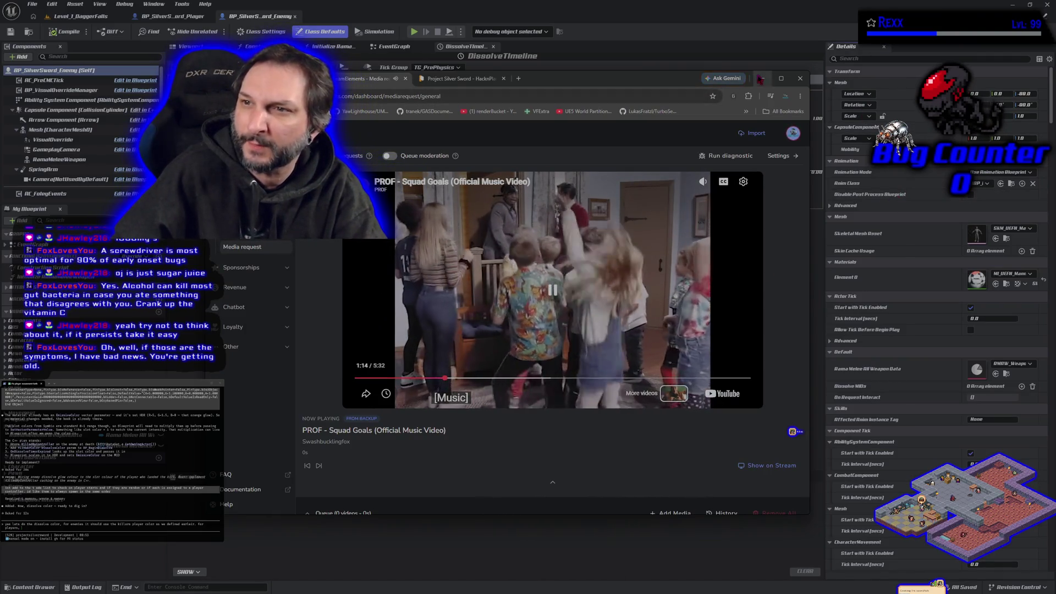
{"action": "key", "text": "alt+Tab"}
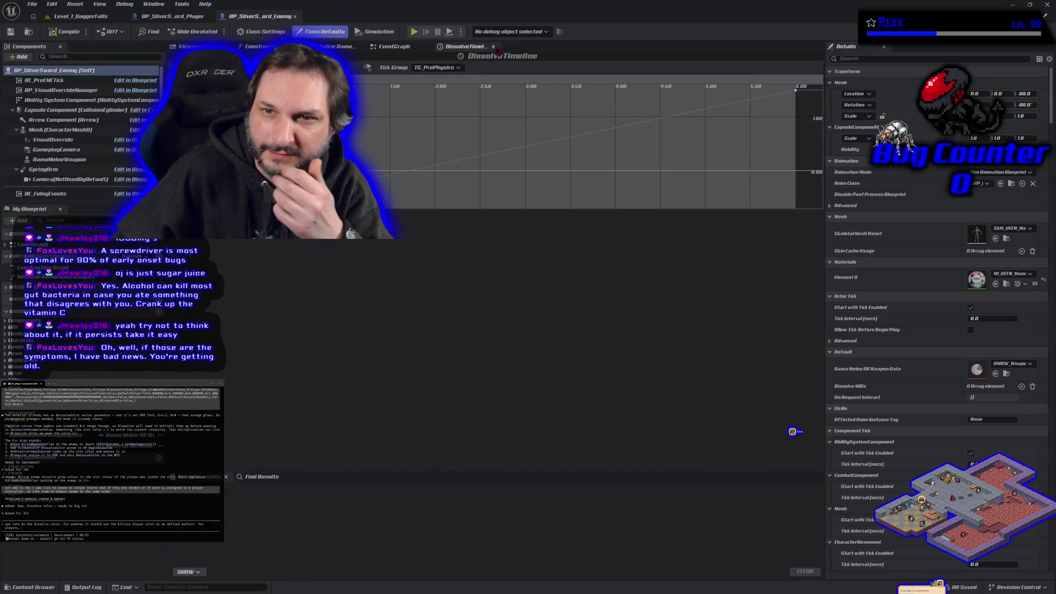
Step: Close the Dissolve Timeline, pan the EventGraph, and send the AI assistant the dissolve colour request
{"action": "left_click", "coordinate": [494, 47]}
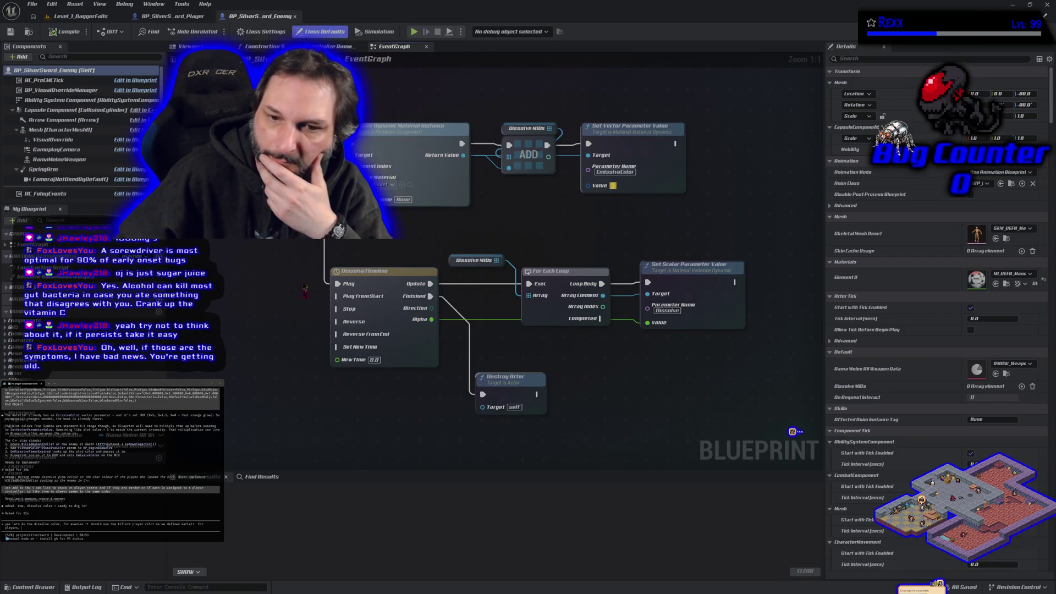
{"action": "scroll", "coordinate": [303, 340], "scroll_direction": "down", "scroll_amount": 3}
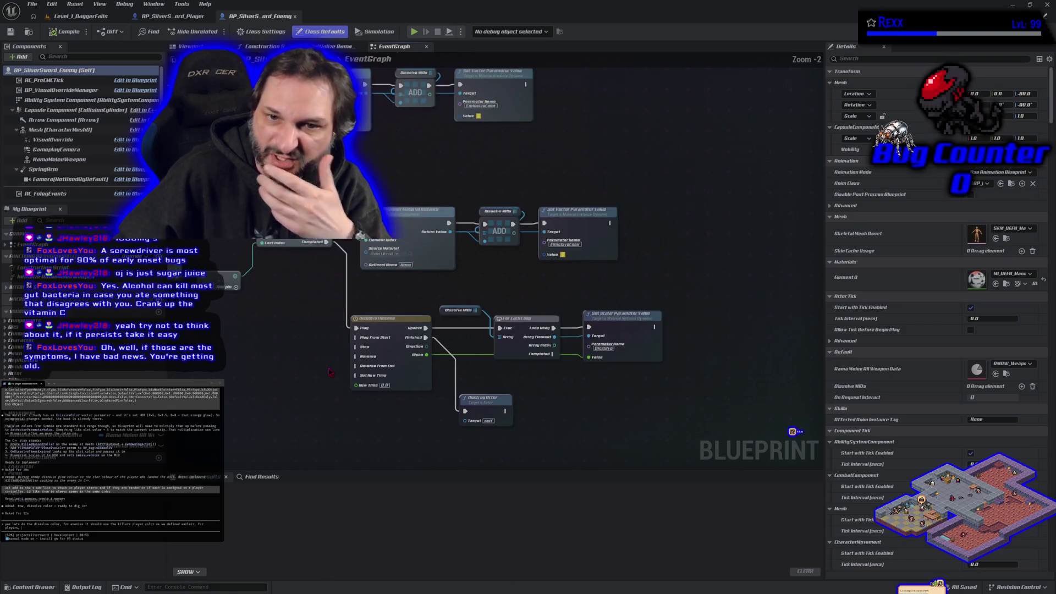
{"action": "left_click_drag", "start_coordinate": [329, 371], "coordinate": [463, 383]}
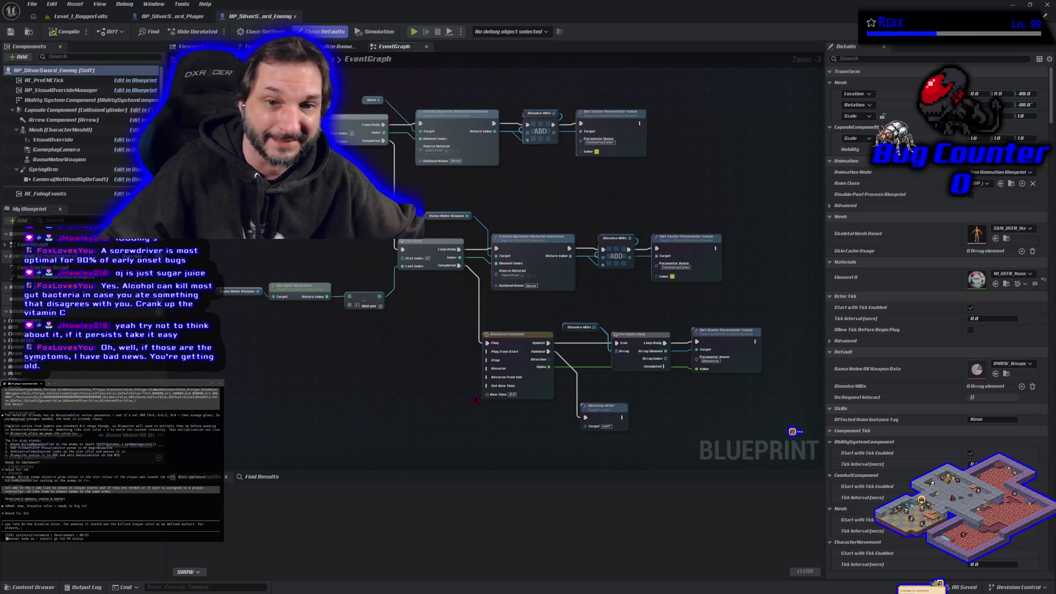
{"action": "mouse_move", "coordinate": [361, 345]}
{"action": "left_mouse_down"}
{"action": "mouse_move", "coordinate": [367, 383]}
{"action": "mouse_move", "coordinate": [408, 364]}
{"action": "mouse_move", "coordinate": [391, 358]}
{"action": "left_mouse_up"}
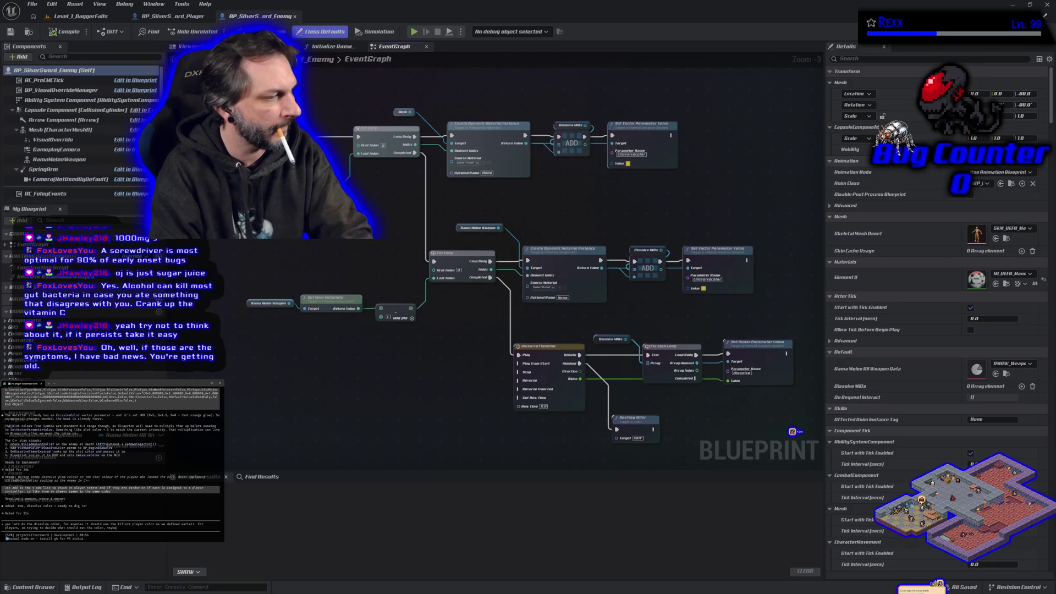
{"action": "type", "text": "the players own color?"}
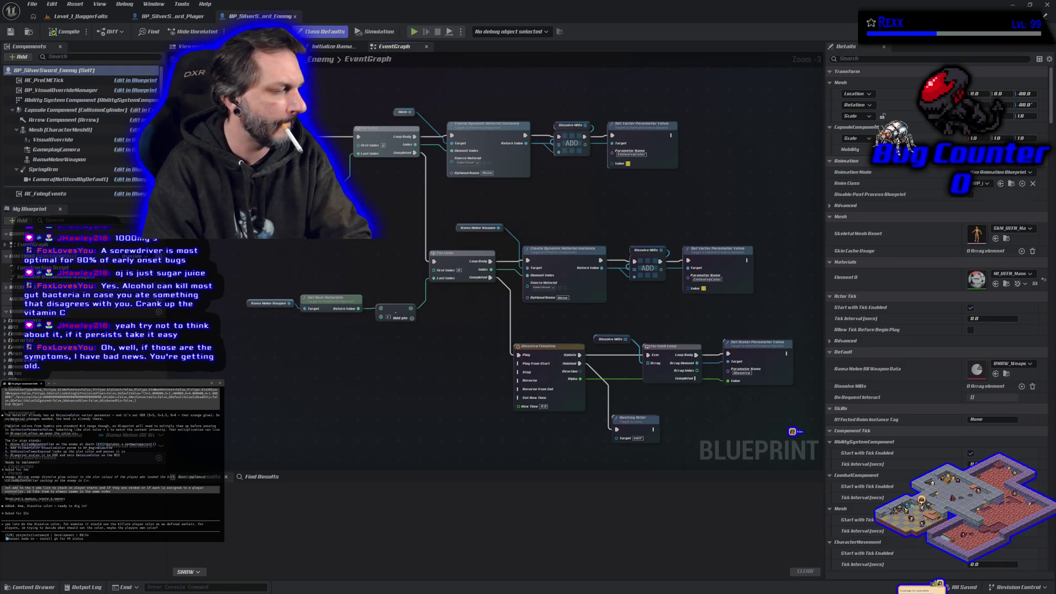
{"action": "key", "text": "Return"}
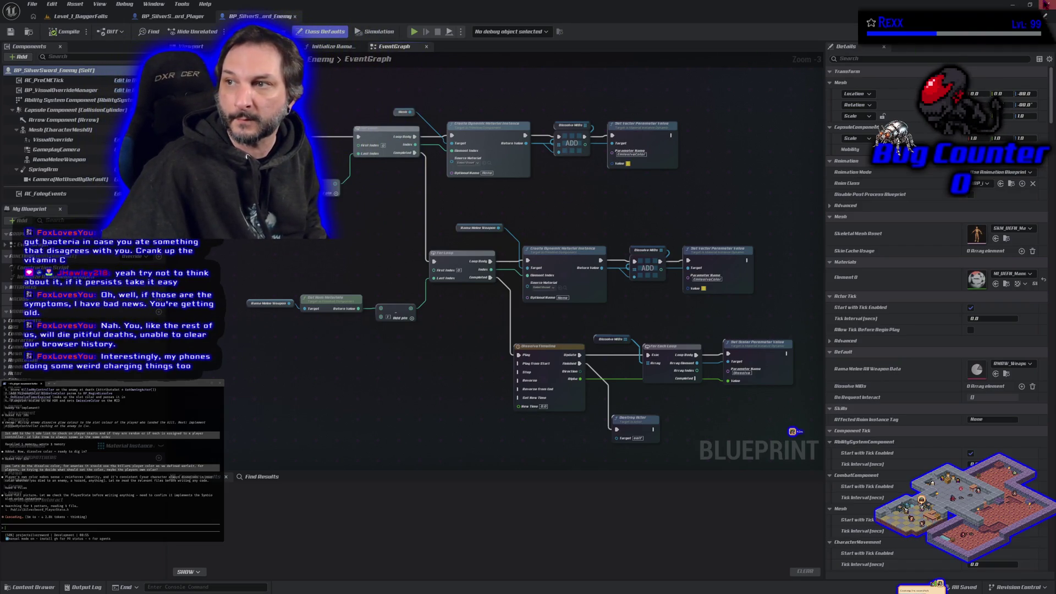
Step: Close the Unreal Editor and skip the current song in the StreamElements player
{"action": "left_click", "coordinate": [1045, 4]}
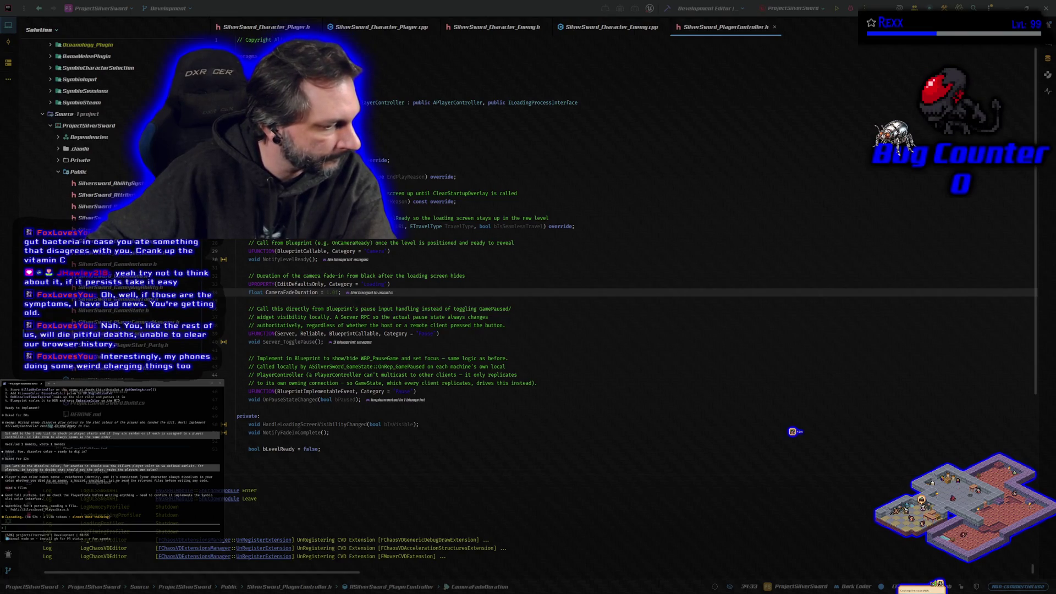
{"action": "key", "text": "alt+Tab"}
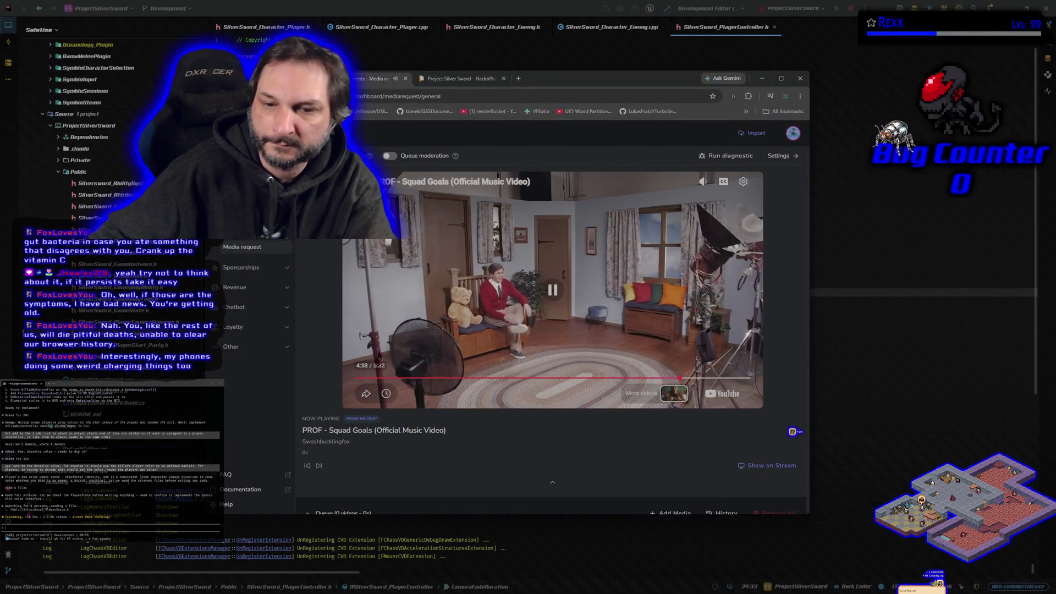
{"action": "left_click", "coordinate": [321, 465]}
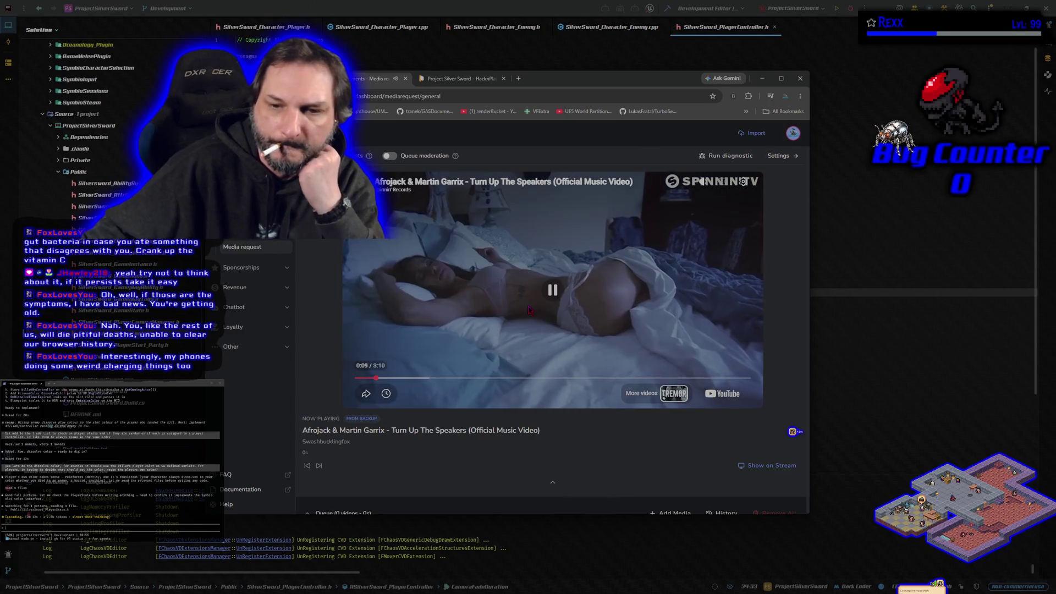
Step: Pause and resume the music video, then skip ahead to 'clubbed to death - Matrix soundtrack'
{"action": "left_click", "coordinate": [528, 311]}
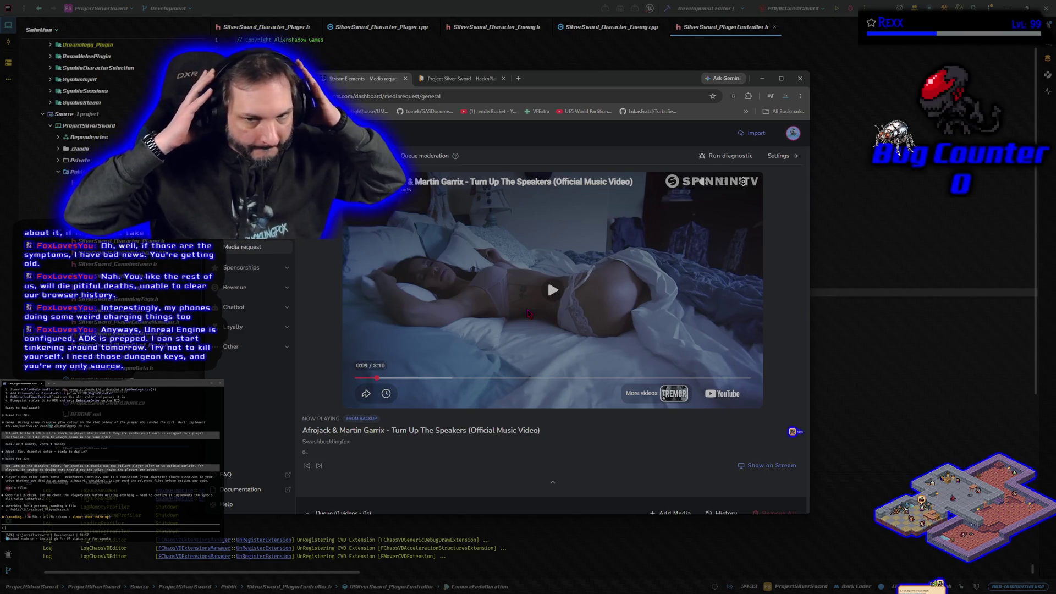
{"action": "left_click", "coordinate": [529, 312]}
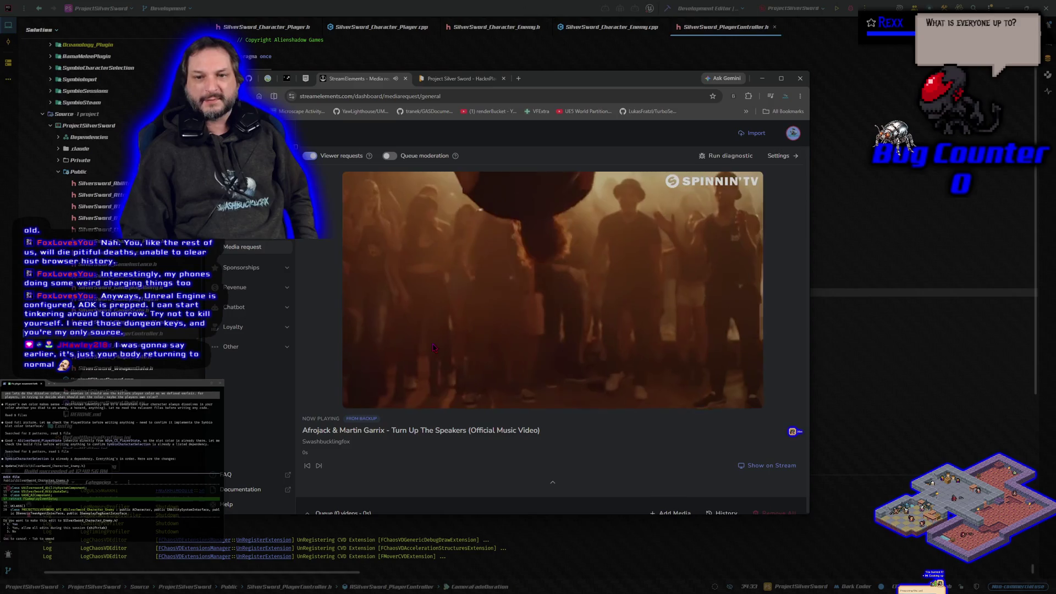
{"action": "mouse_move", "coordinate": [433, 352]}
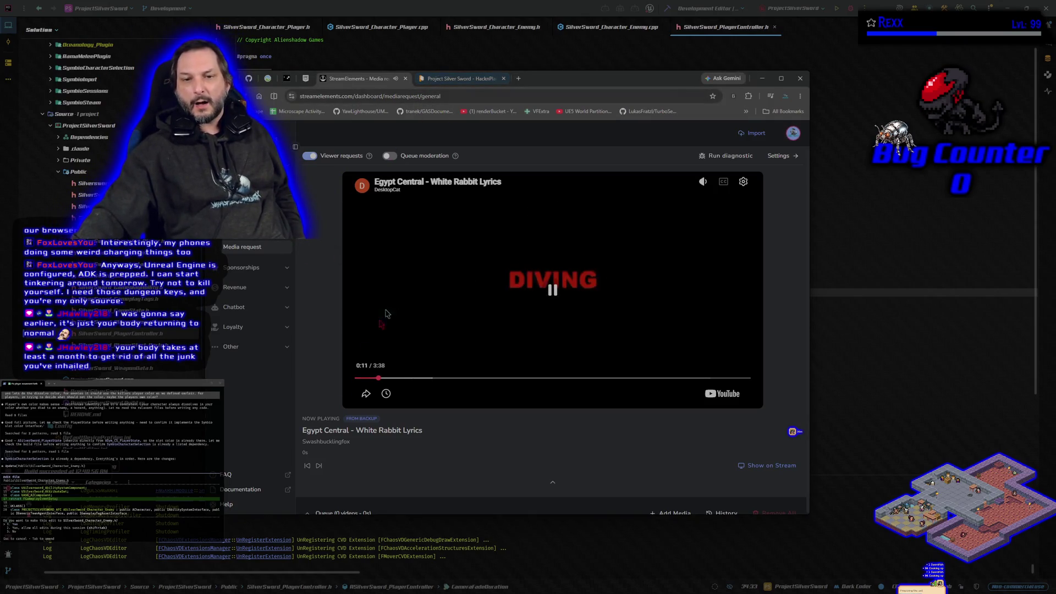
{"action": "left_click", "coordinate": [319, 465]}
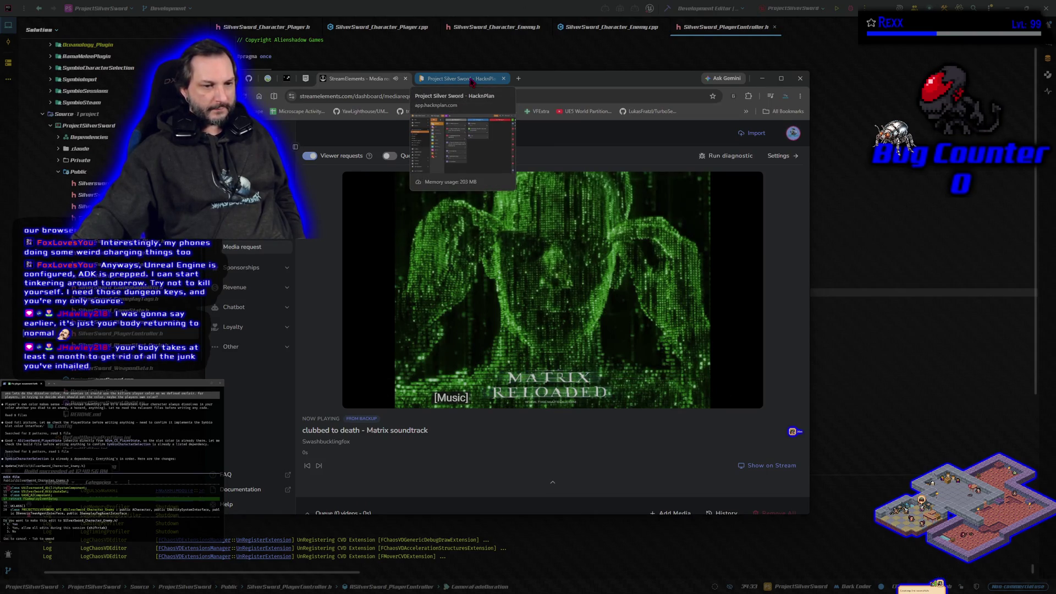
Step: View the HacknPlan Project Silver Sword board, refocus the terminal, and bring up GitHub Desktop
{"action": "left_click", "coordinate": [472, 80]}
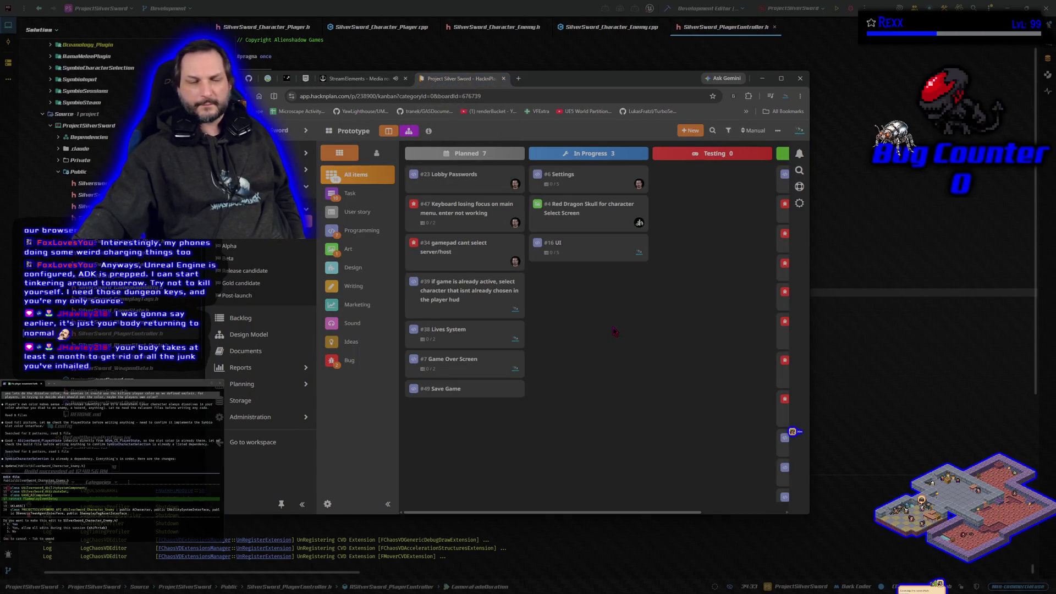
{"action": "left_click", "coordinate": [84, 387]}
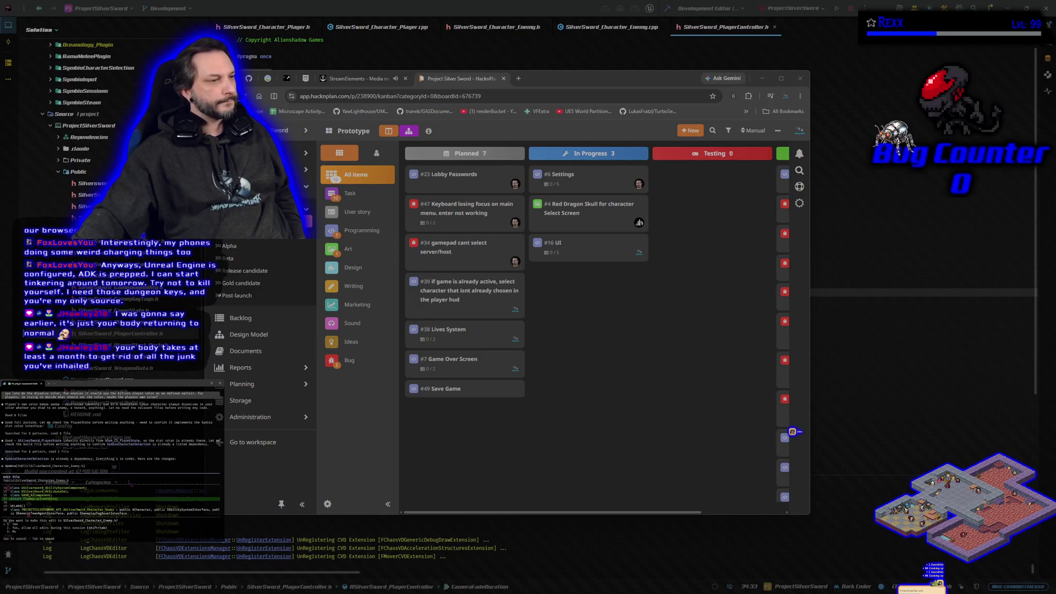
{"action": "key", "text": "alt+Tab"}
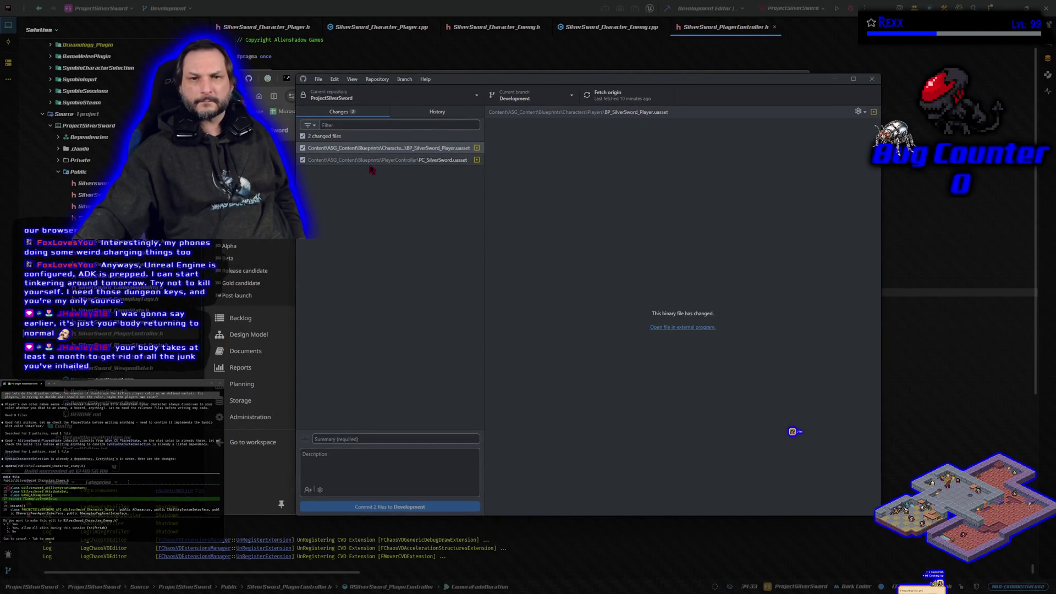
Step: Inspect the changed BP_SilverSword_Player.uasset in GitHub Desktop, then return to Rider
{"action": "left_click", "coordinate": [370, 148]}
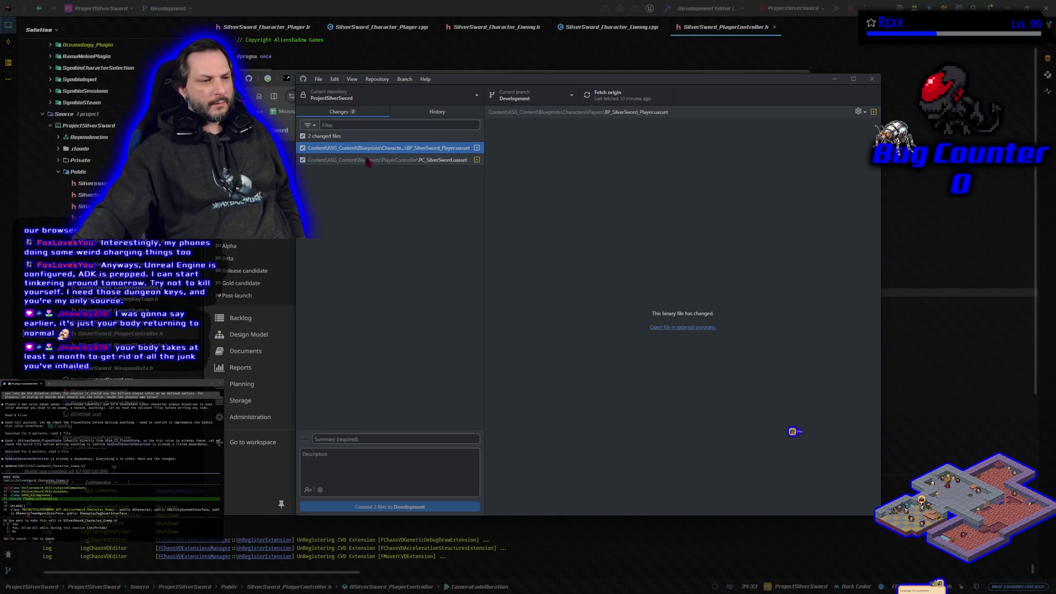
{"action": "key", "text": "alt+Tab"}
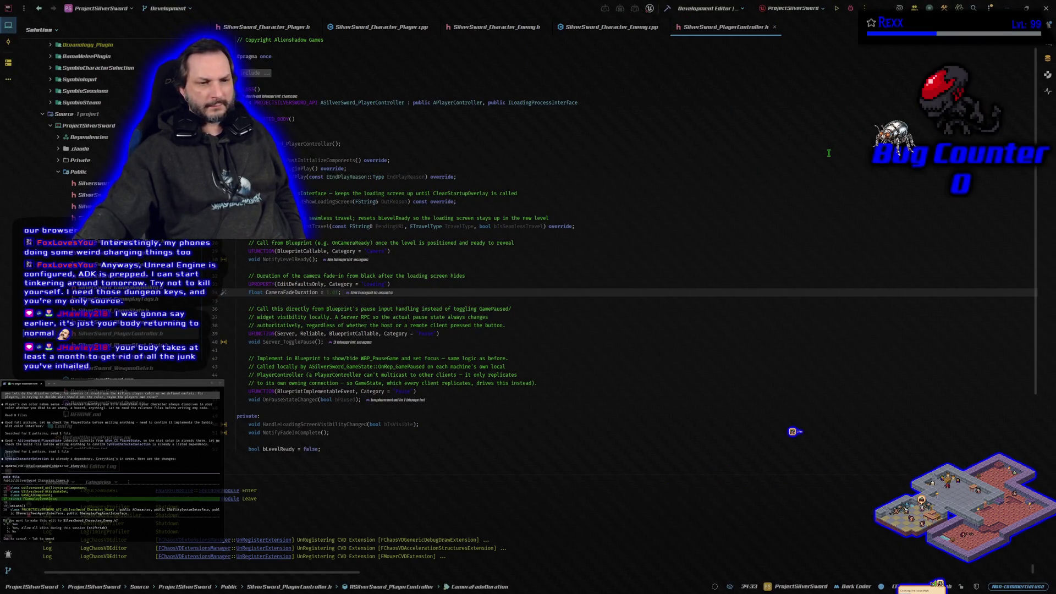
Step: Start the project build from Rider, then switch to the launching Unreal Editor
{"action": "left_click", "coordinate": [850, 8]}
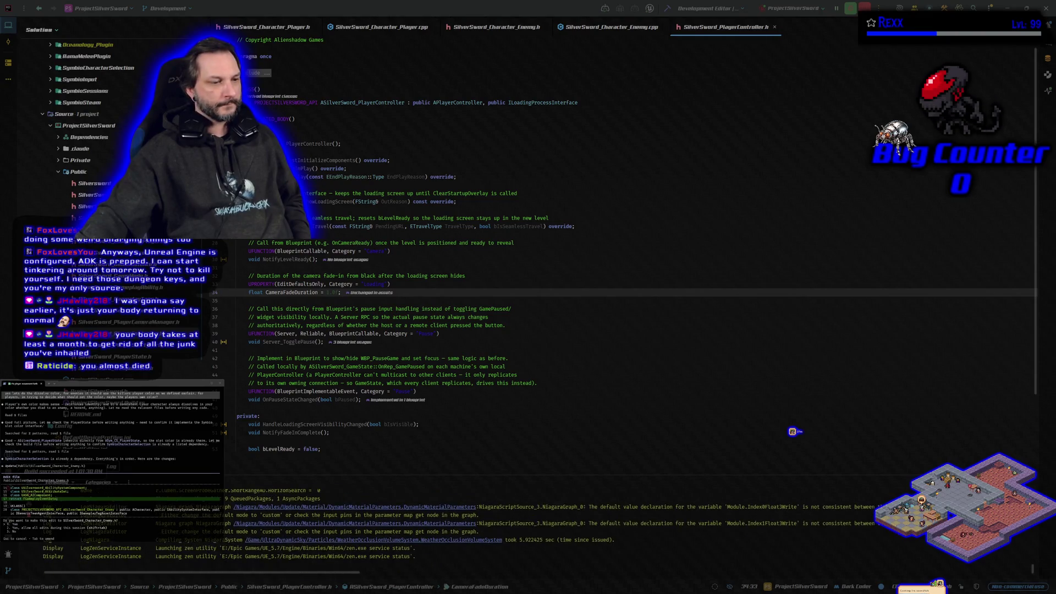
{"action": "key", "text": "alt+Tab"}
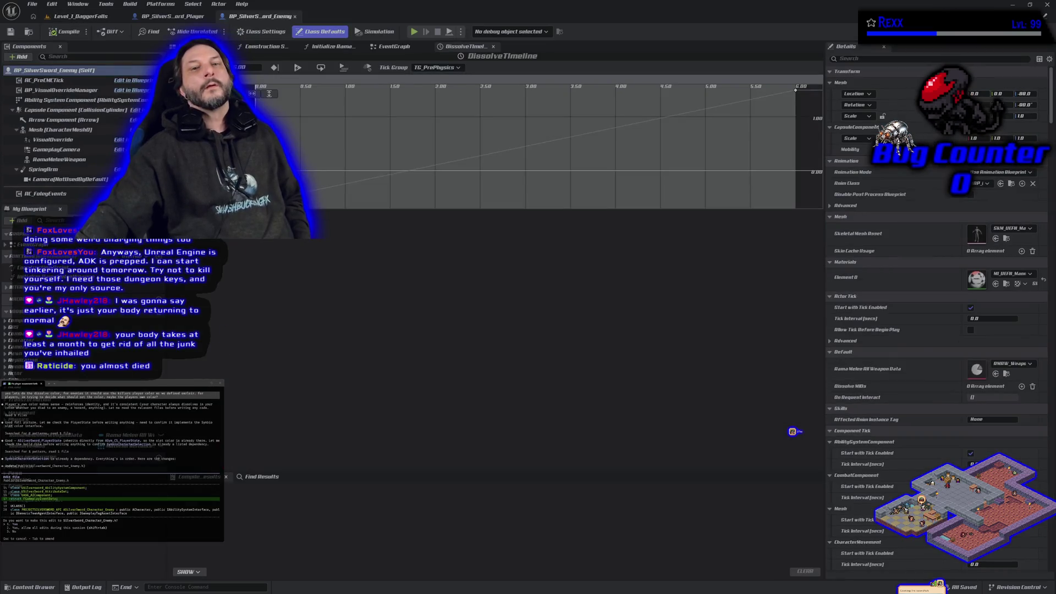
Step: Check the enemy and player blueprint event graphs, closing Dissolve Timeline, then return to Level_1_DaggerFalls
{"action": "left_click", "coordinate": [400, 48]}
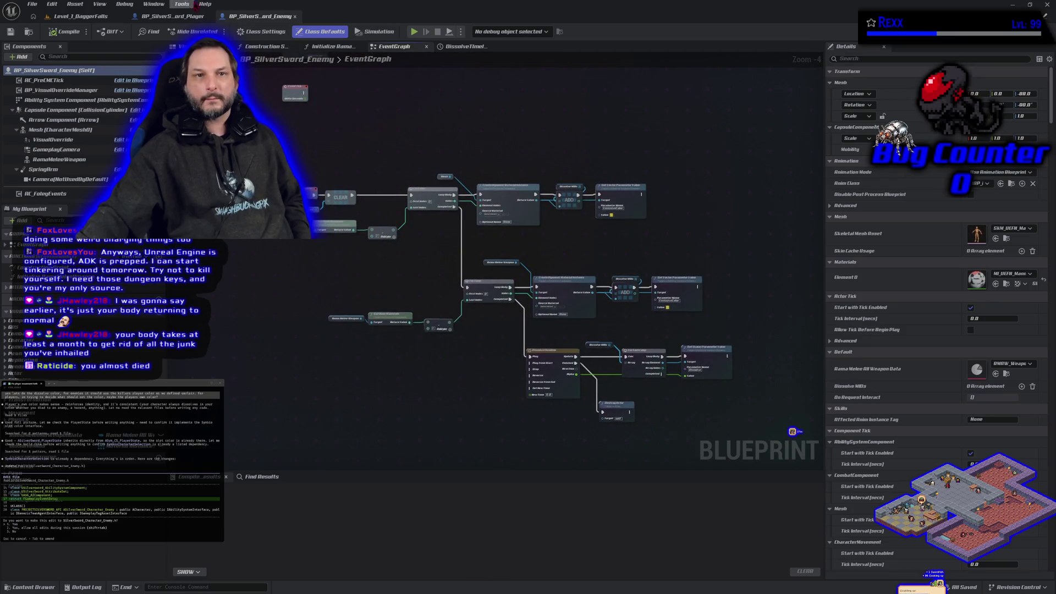
{"action": "left_click", "coordinate": [183, 18]}
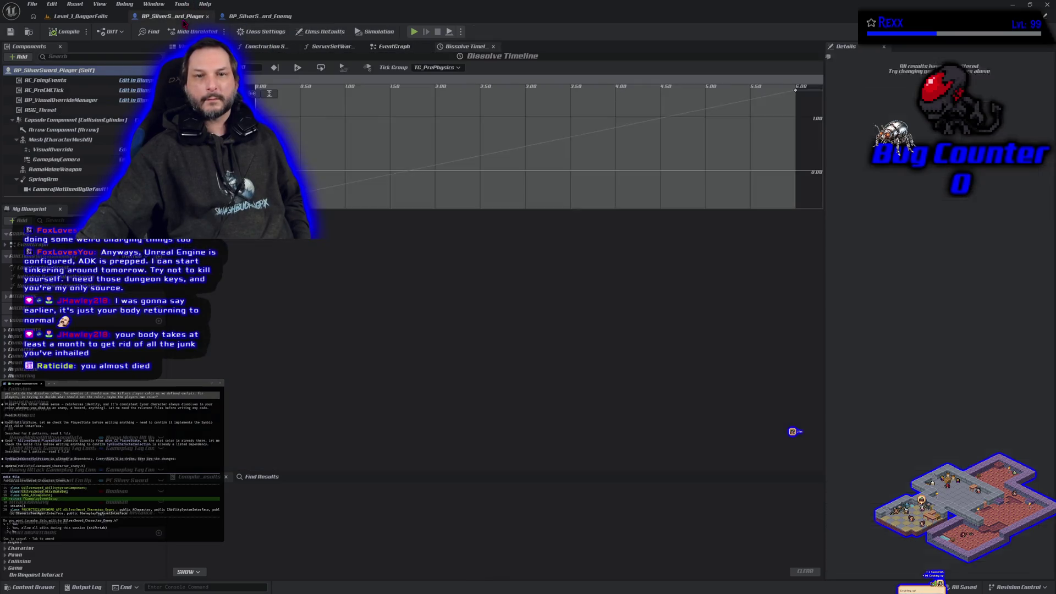
{"action": "left_click", "coordinate": [492, 47]}
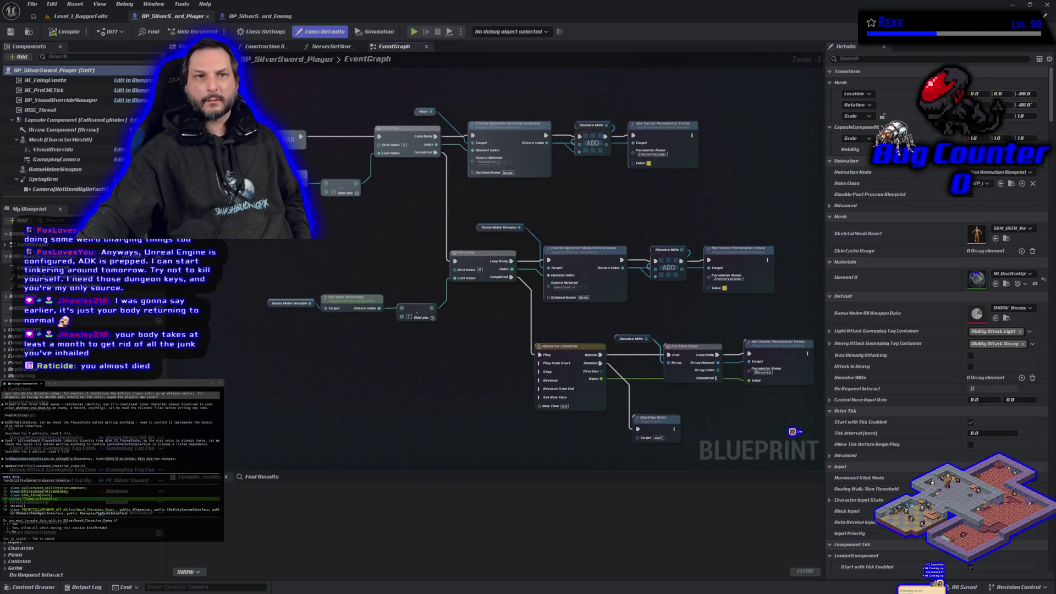
{"action": "left_click", "coordinate": [80, 19]}
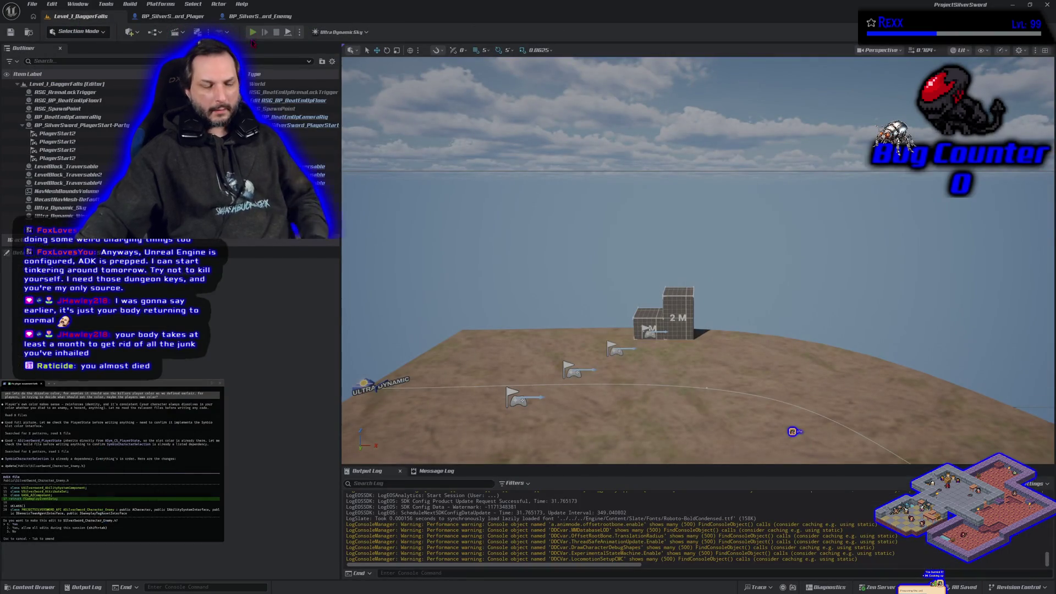
{"action": "left_click", "coordinate": [253, 32]}
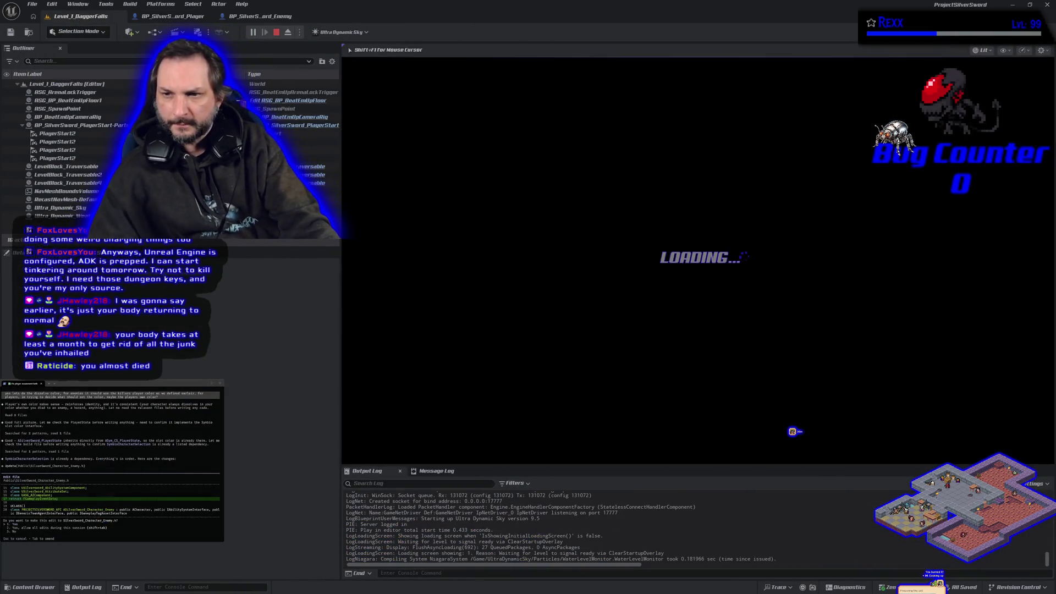
{"action": "key", "text": "d"}
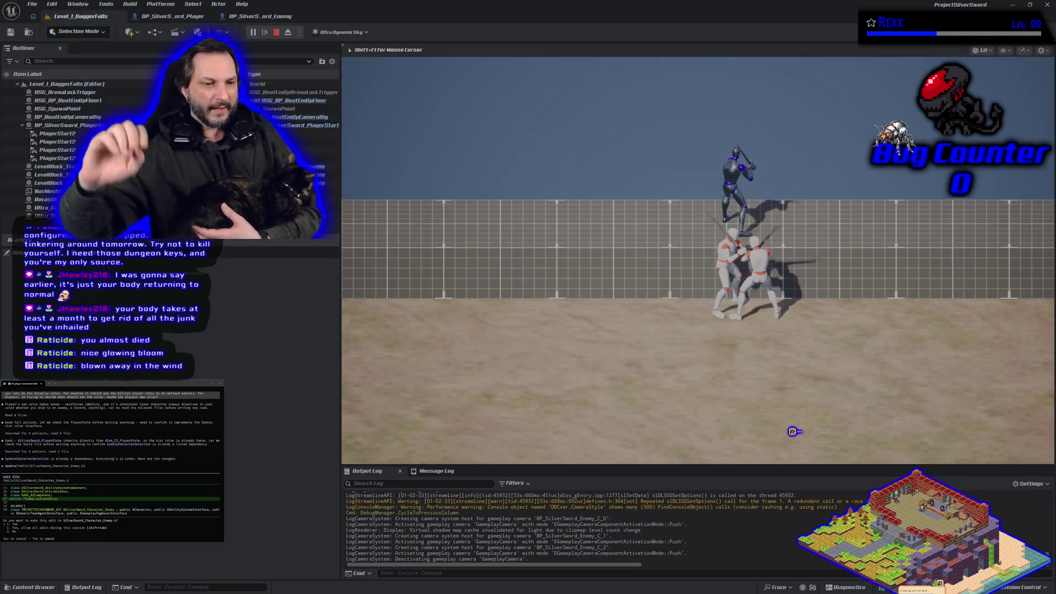
{"action": "key", "text": "shift+F1"}
{"action": "key", "text": "Escape"}
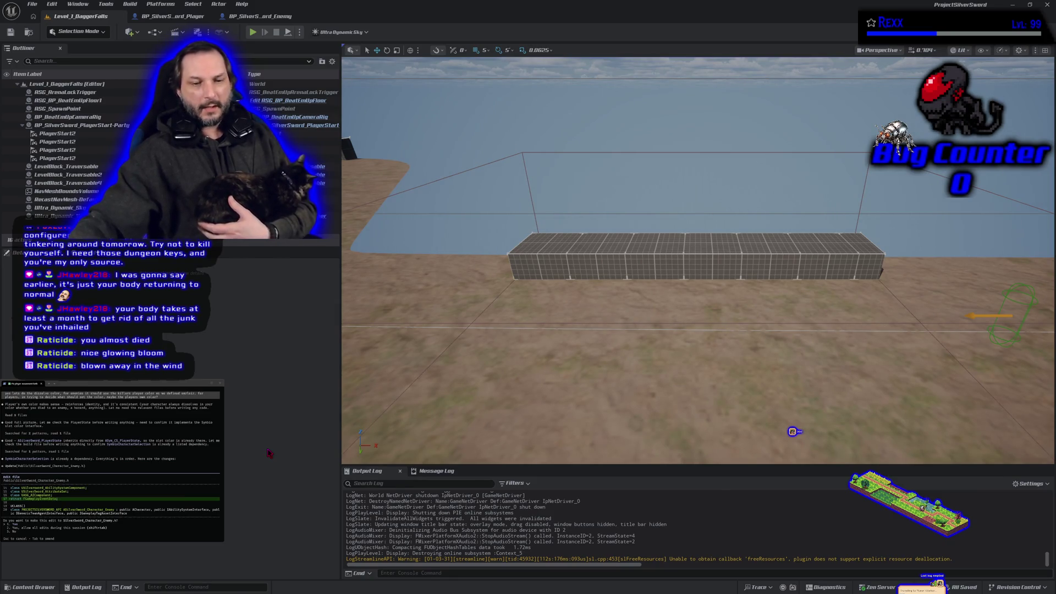
Step: Browse Characters > Enemies in the Content Drawer, then close the Unreal Editor
{"action": "left_click", "coordinate": [29, 587]}
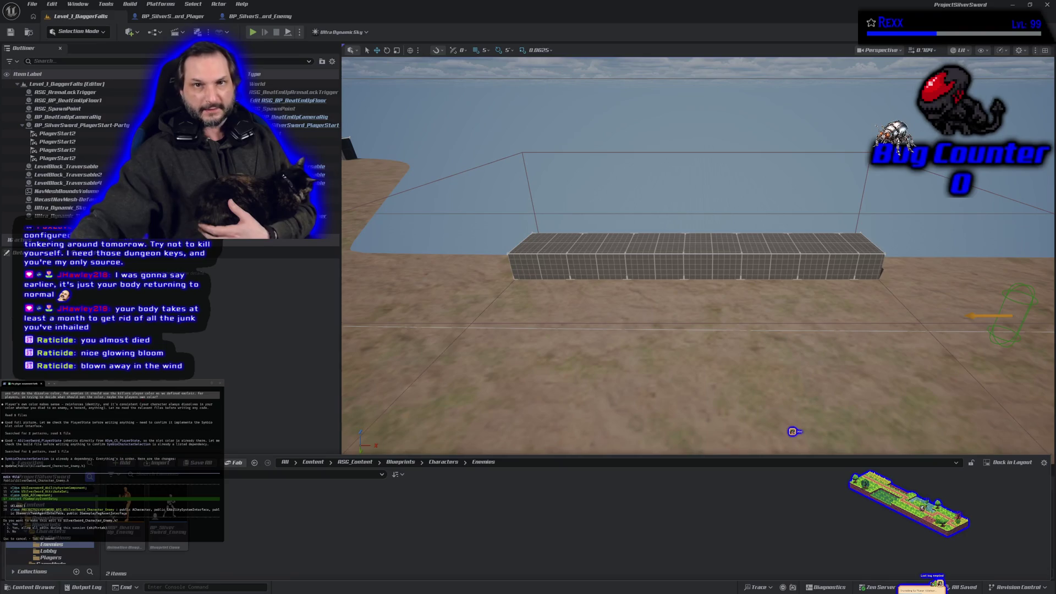
{"action": "left_click", "coordinate": [1046, 4]}
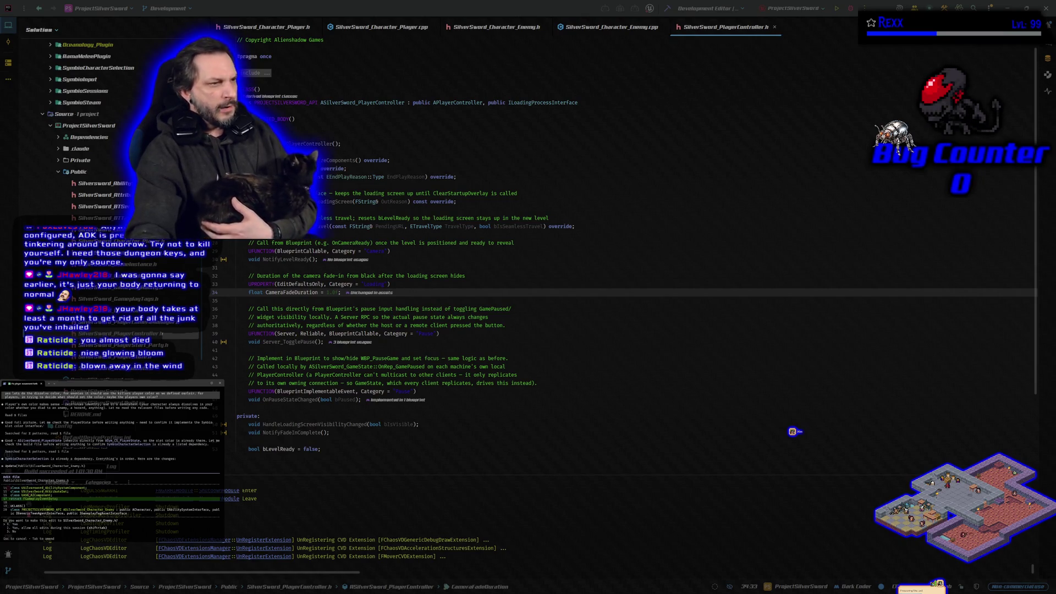
Step: Approve the header edit adding CameraFadeDuration, Server_TogglePause and OnPauseStateChanged, then answer the next prompt
{"action": "key", "text": "Return"}
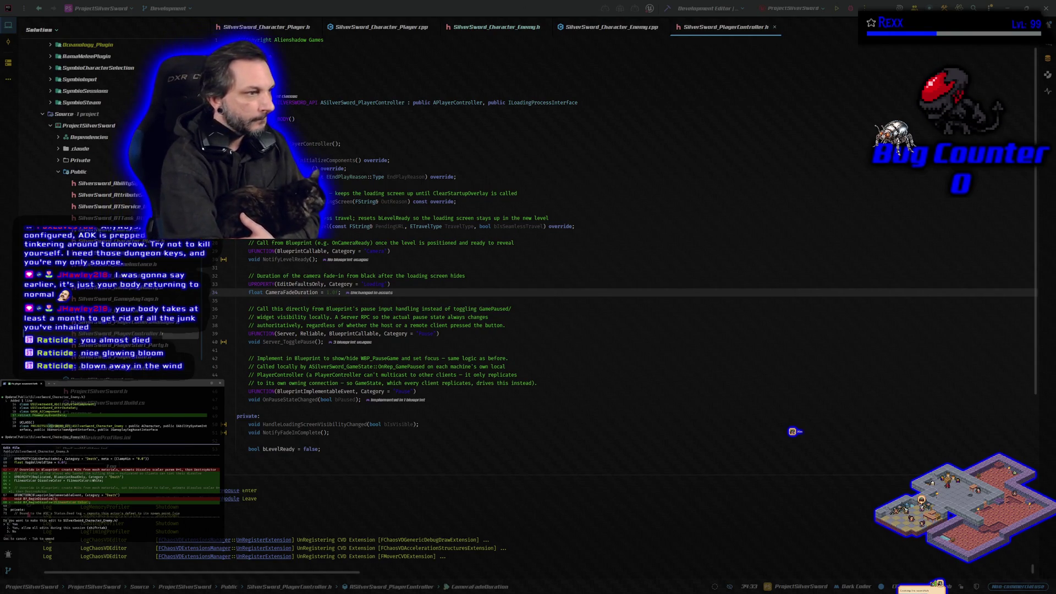
{"action": "key", "text": "Return"}
{"action": "type", "text": "why d"}
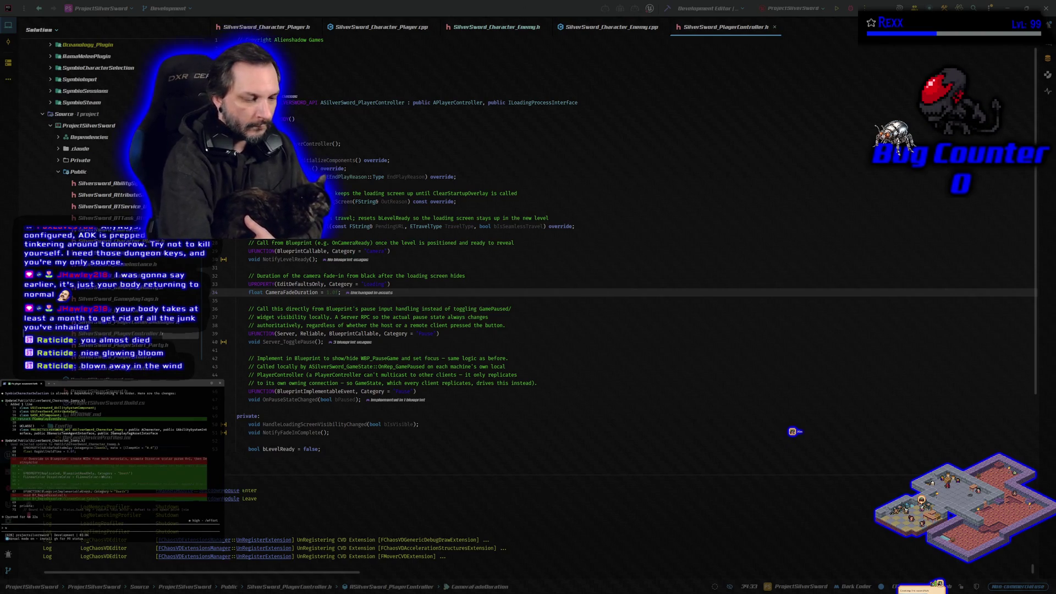
{"action": "type", "text": "oes"}
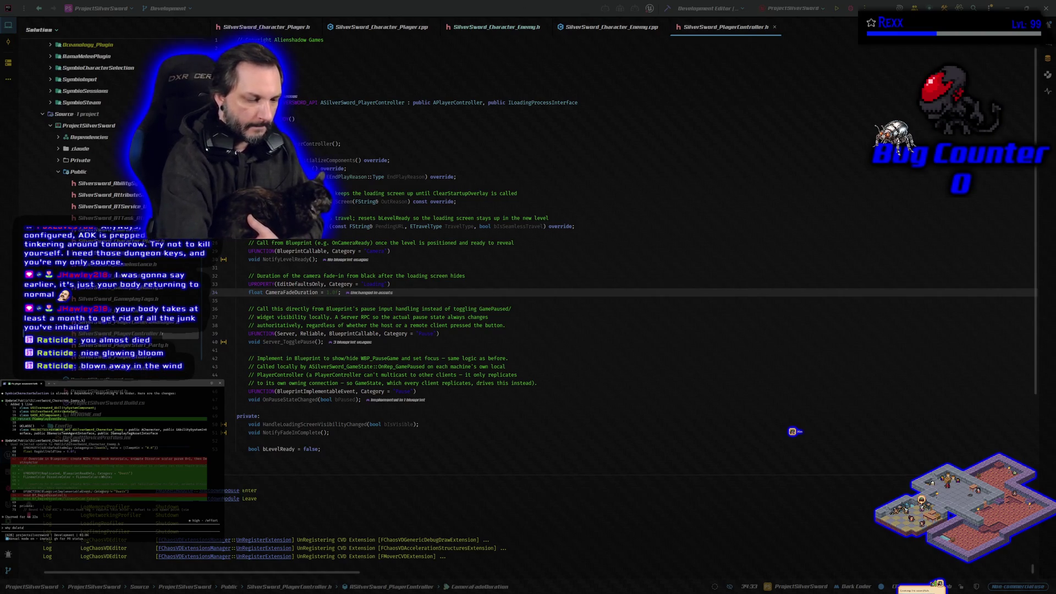
{"action": "type", "text": "omment?"}
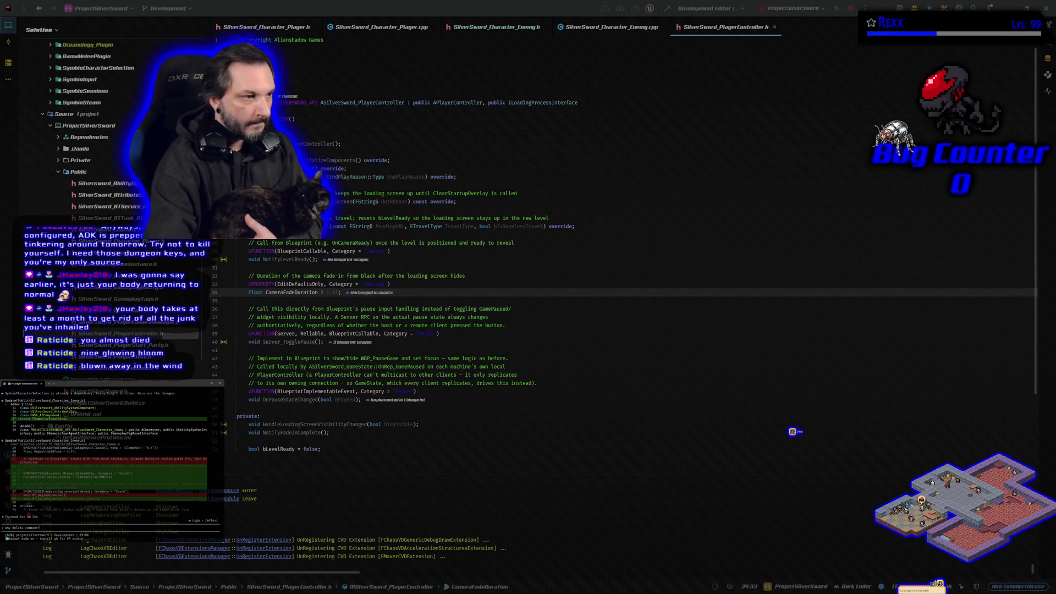
{"action": "key", "text": "Return"}
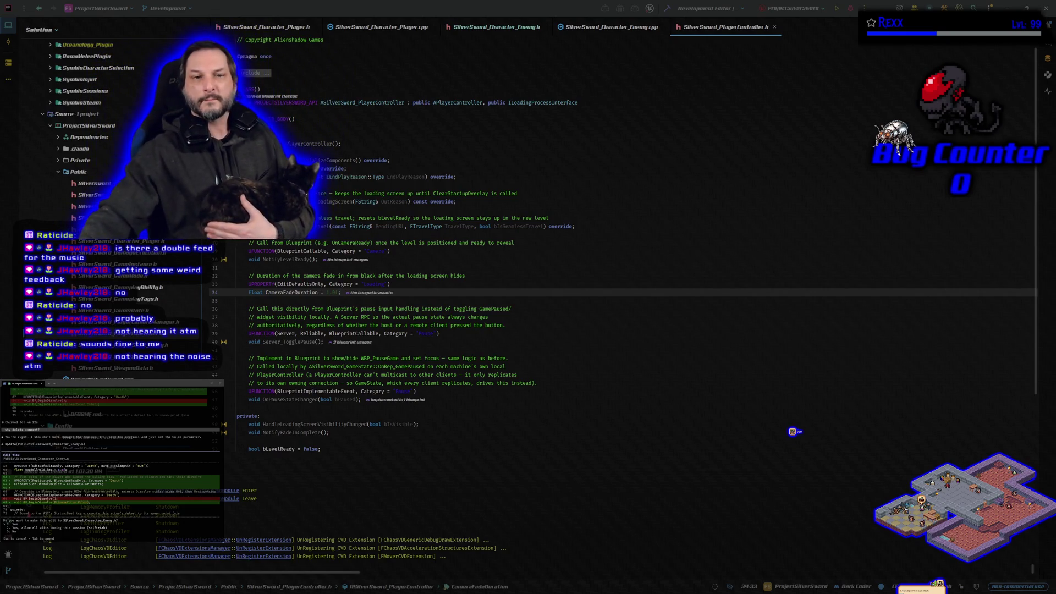
{"action": "left_click", "coordinate": [240, 5]}
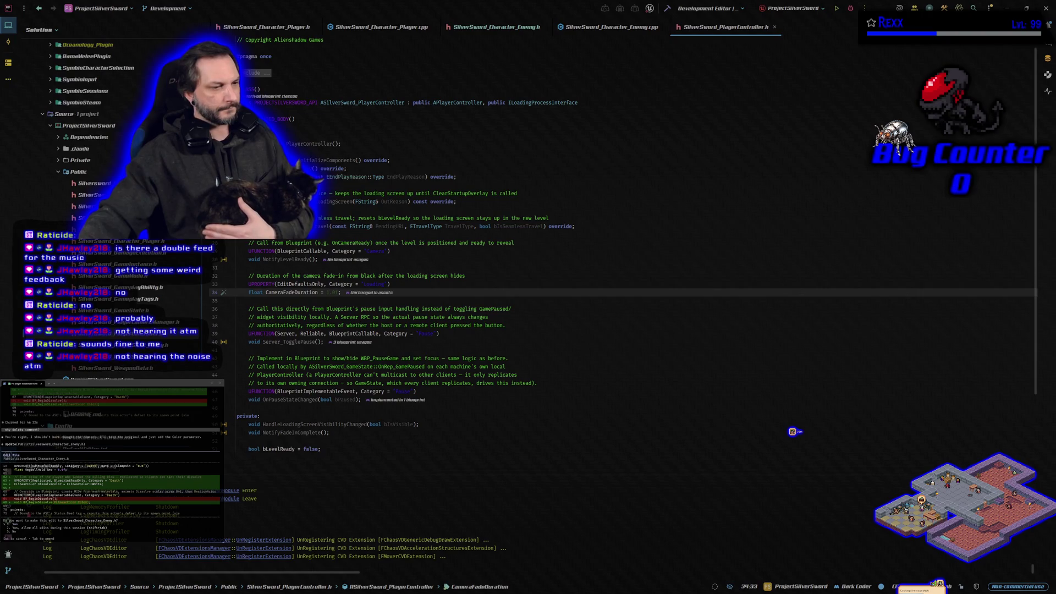
Step: Review the CameraFadeDuration default diff in the Claude Code terminal, approve it, and reject the following edit
{"action": "key", "text": "alt+Tab"}
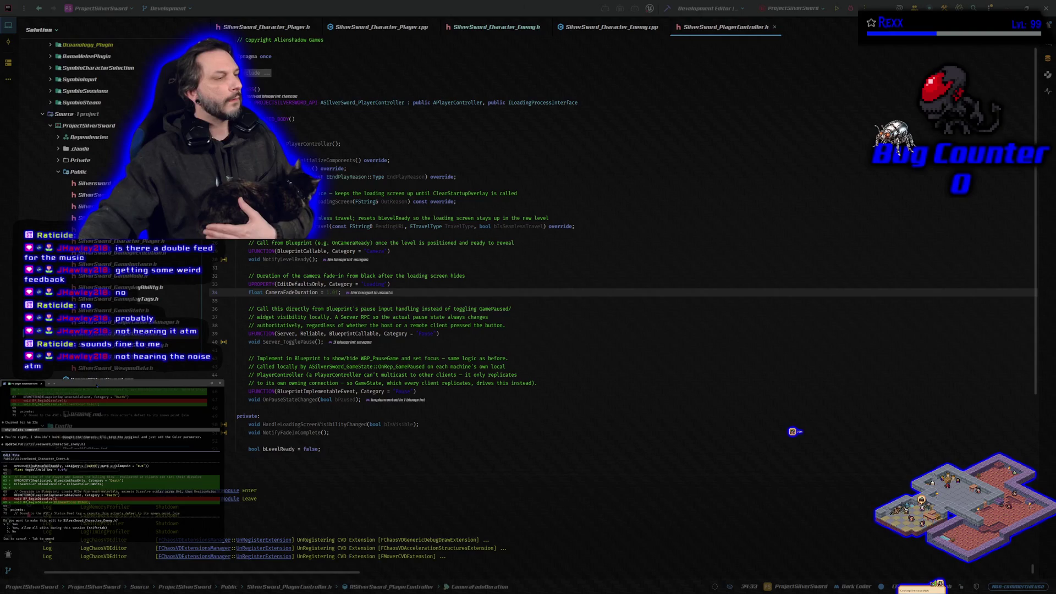
{"action": "scroll", "coordinate": [110, 465], "scroll_direction": "up", "scroll_amount": 2}
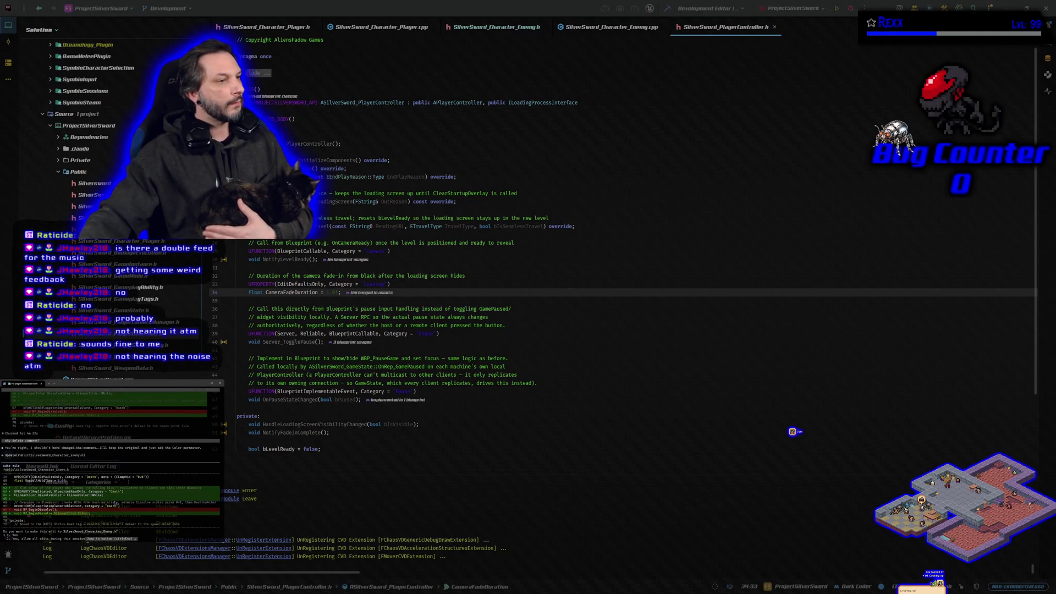
{"action": "scroll", "coordinate": [115, 502], "scroll_direction": "up", "scroll_amount": 2}
{"action": "scroll", "coordinate": [115, 502], "scroll_direction": "up", "scroll_amount": 1}
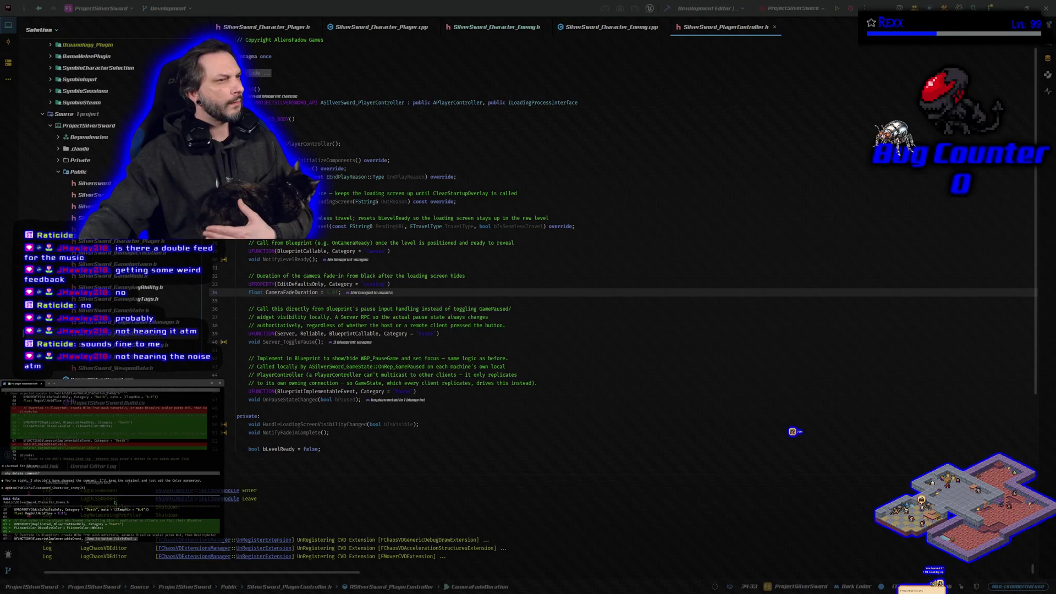
{"action": "scroll", "coordinate": [115, 502], "scroll_direction": "down", "scroll_amount": 3}
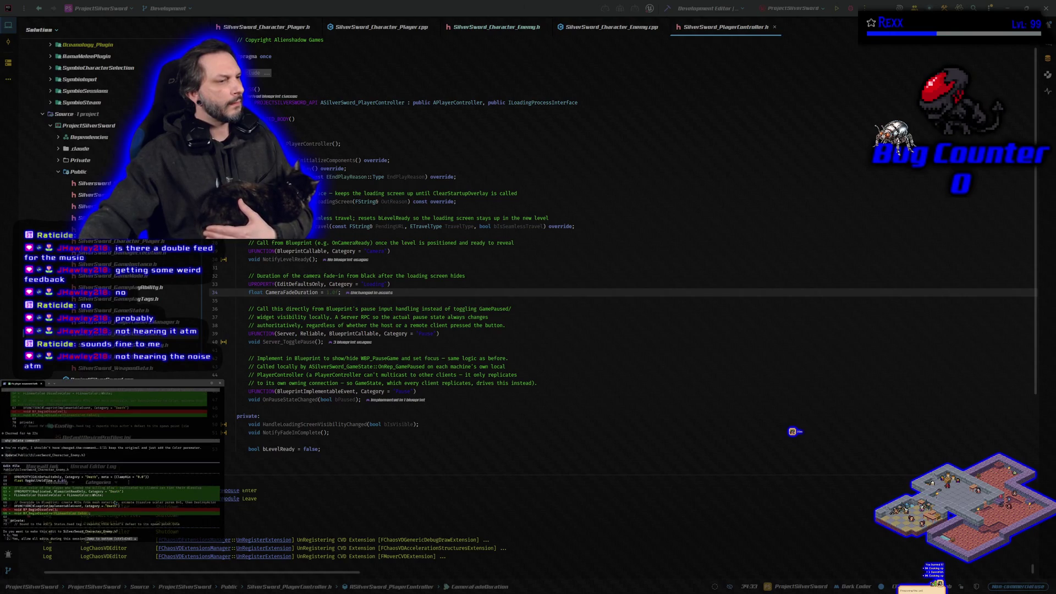
{"action": "scroll", "coordinate": [115, 502], "scroll_direction": "up", "scroll_amount": 1}
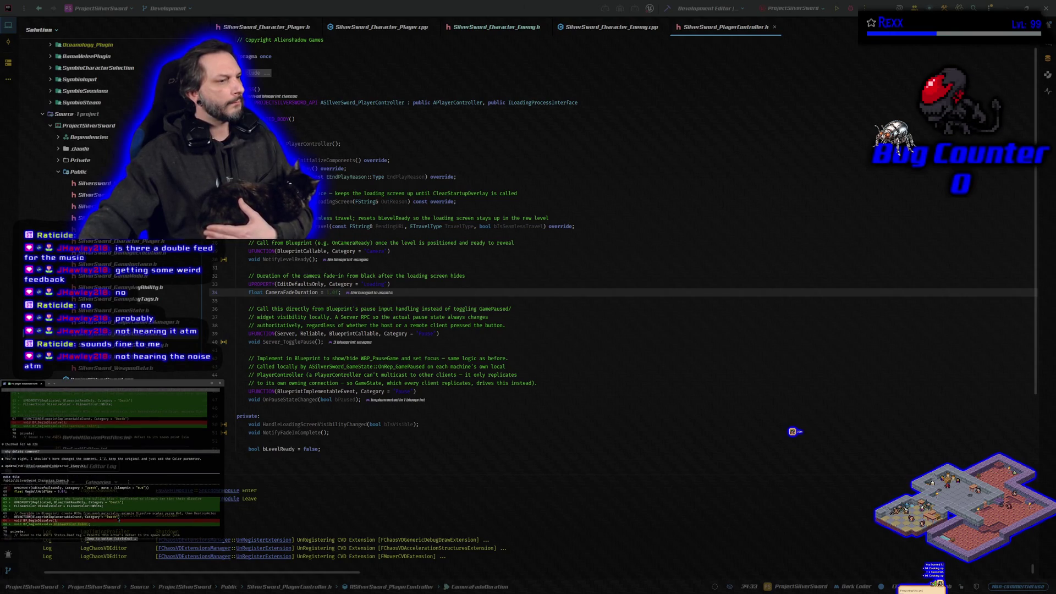
{"action": "scroll", "coordinate": [115, 502], "scroll_direction": "up", "scroll_amount": 2}
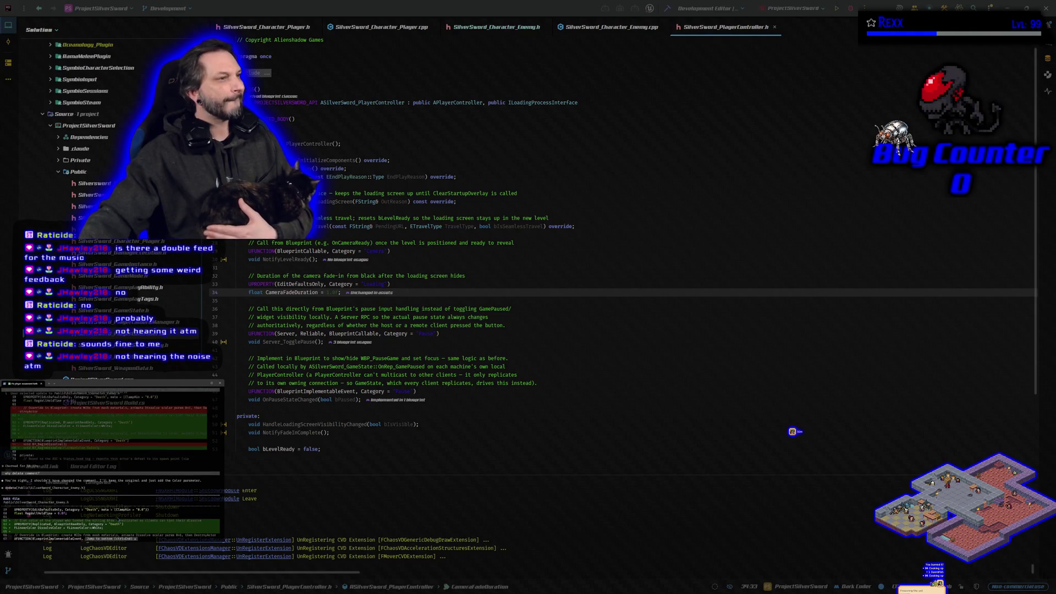
{"action": "scroll", "coordinate": [114, 502], "scroll_direction": "down", "scroll_amount": 3}
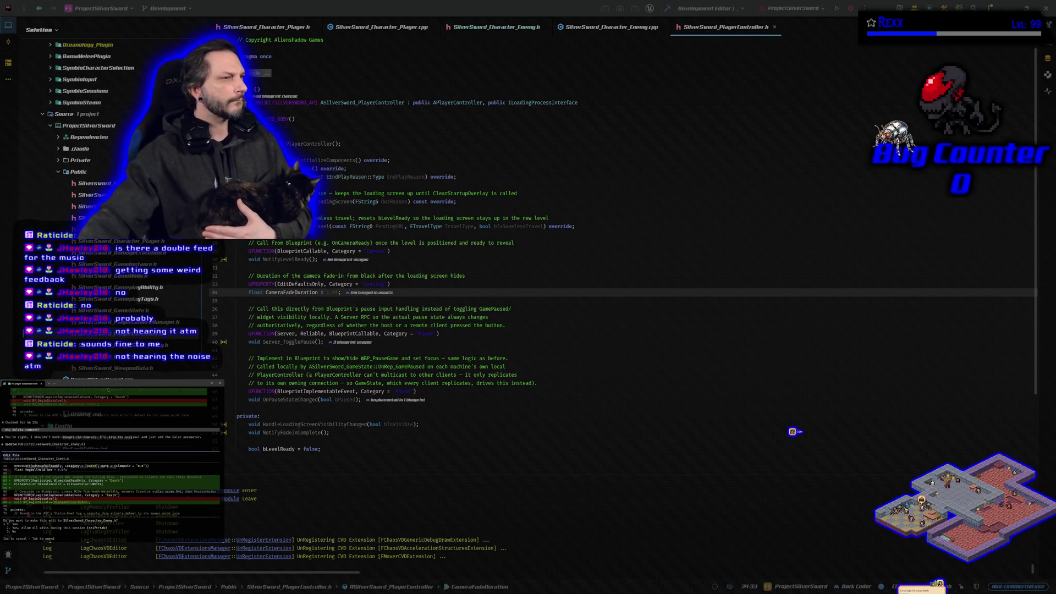
{"action": "key", "text": "Return"}
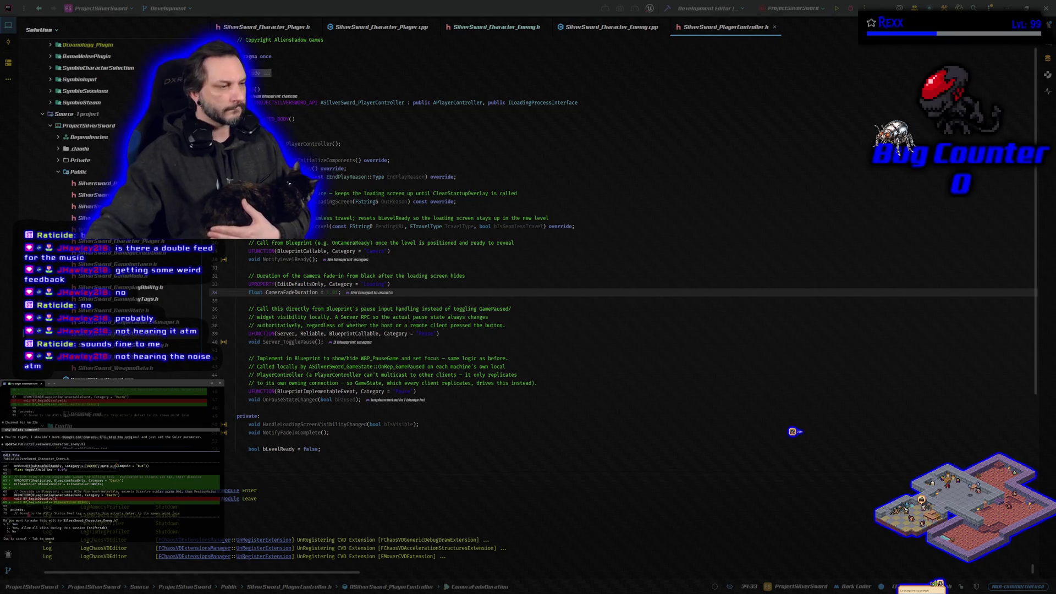
{"action": "key", "text": "Escape"}
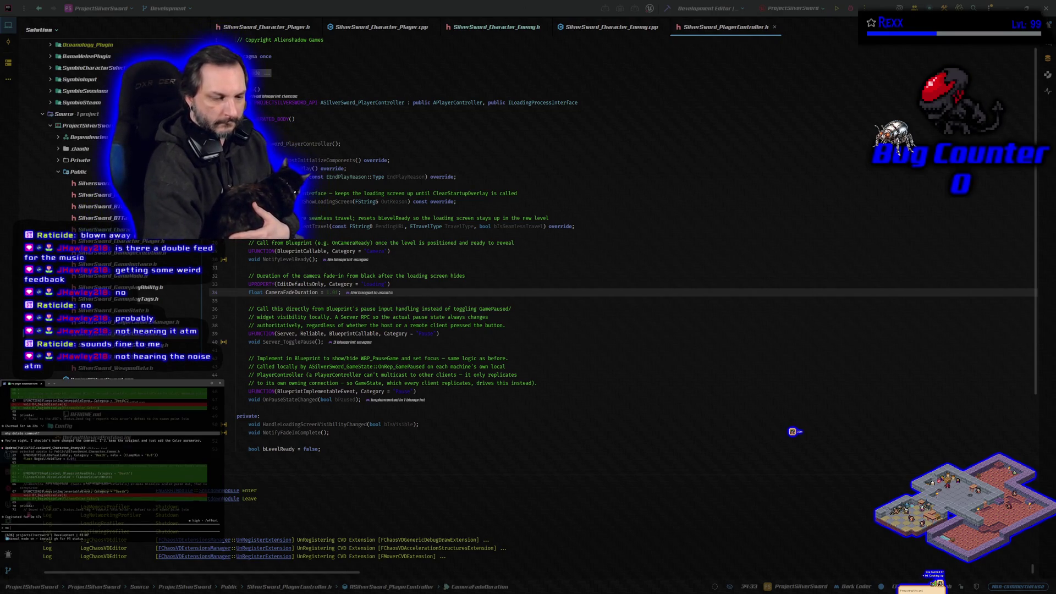
Step: Send the follow-up reply 'wo riee?' to the assistant, then approve its three revised code edits
{"action": "type", "text": "wo"}
{"action": "type", "text": " ri"}
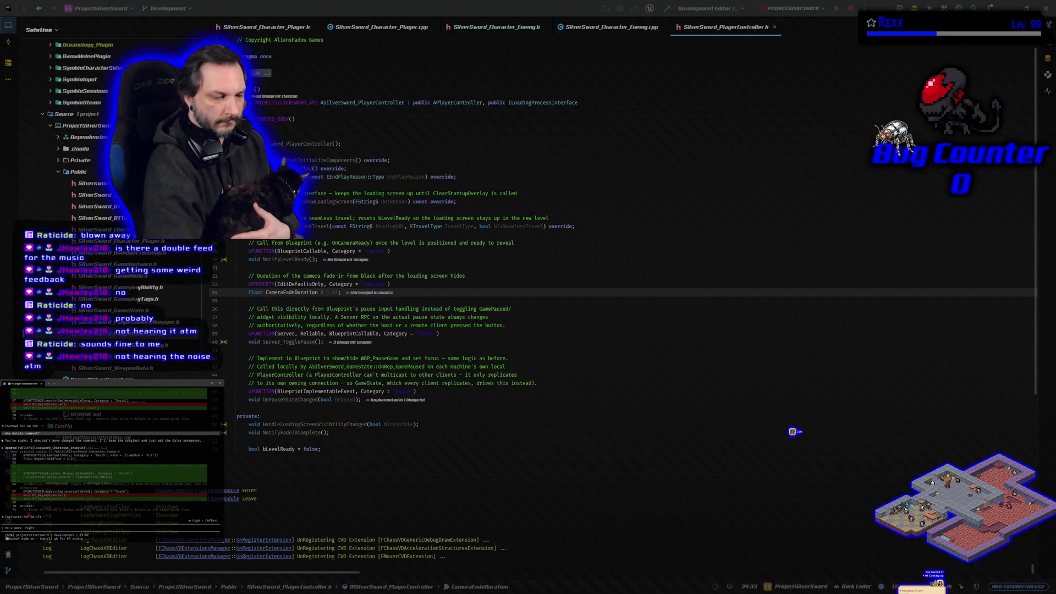
{"action": "type", "text": "e first ti"}
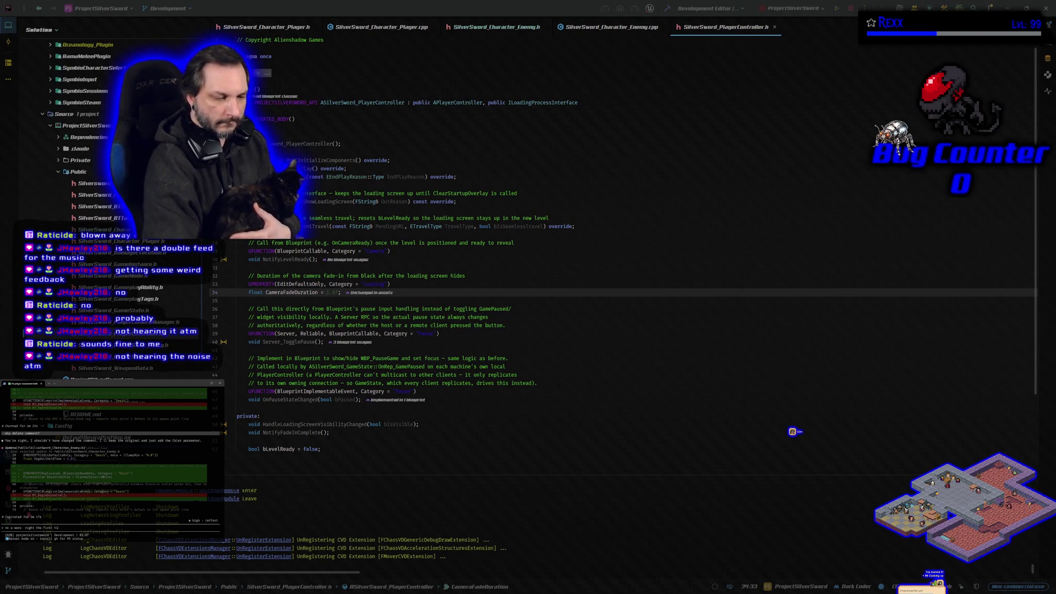
{"action": "type", "text": "e?"}
{"action": "key", "text": "Return"}
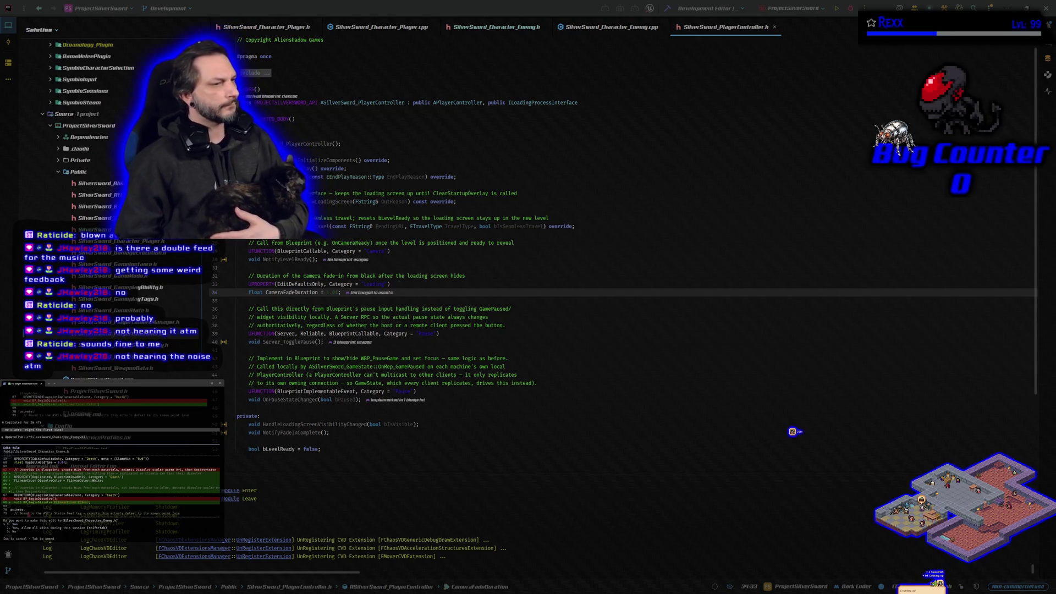
{"action": "key", "text": "Return"}
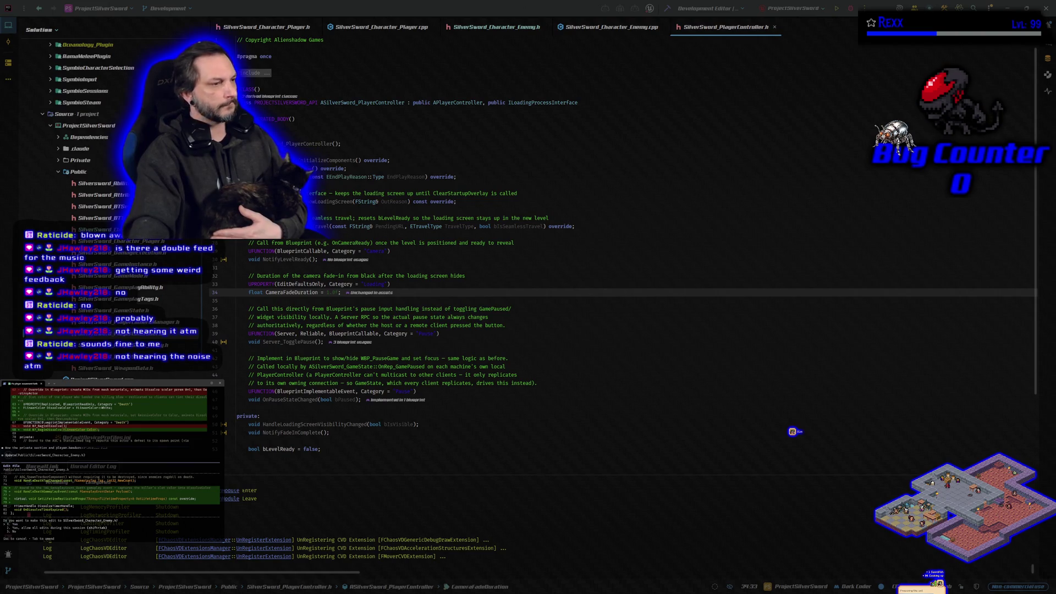
{"action": "key", "text": "Return"}
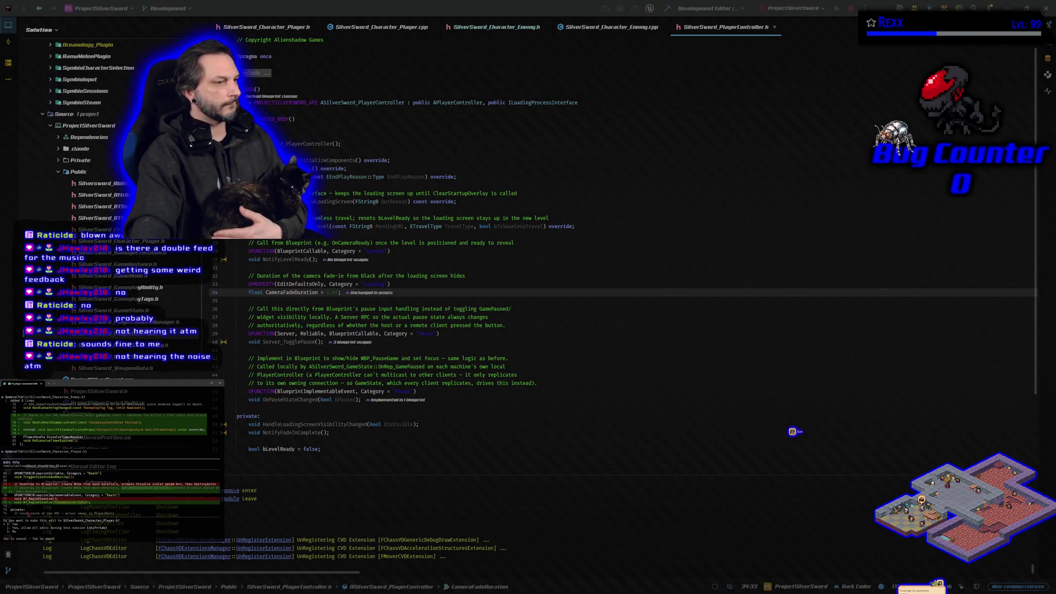
{"action": "key", "text": "Return"}
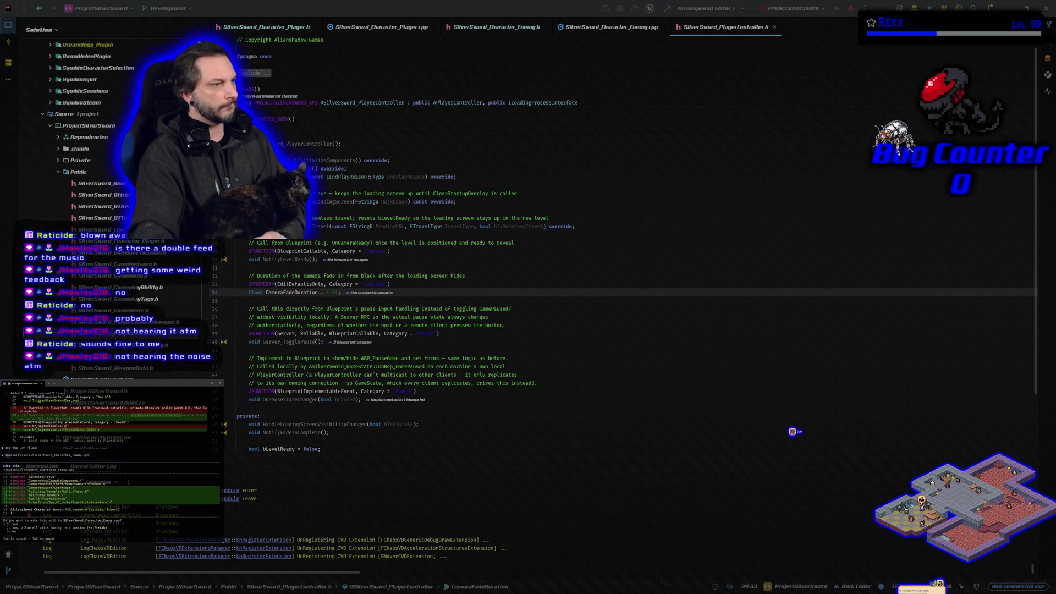
Step: Approve the Enemy and Player .cpp edits, including additions of 8, 20 and 2 lines
{"action": "key", "text": "Return"}
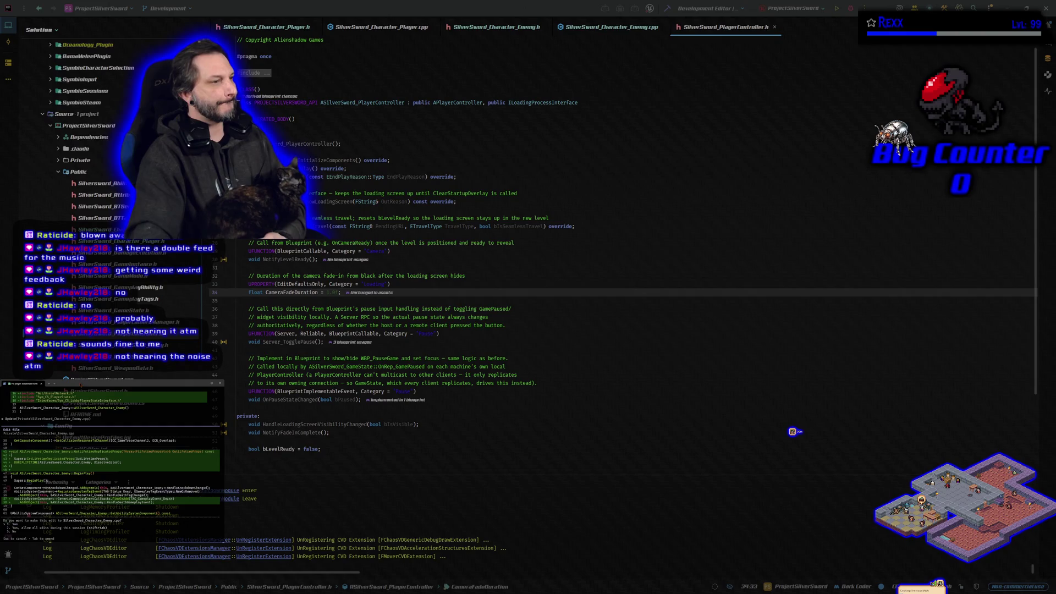
{"action": "key", "text": "Return"}
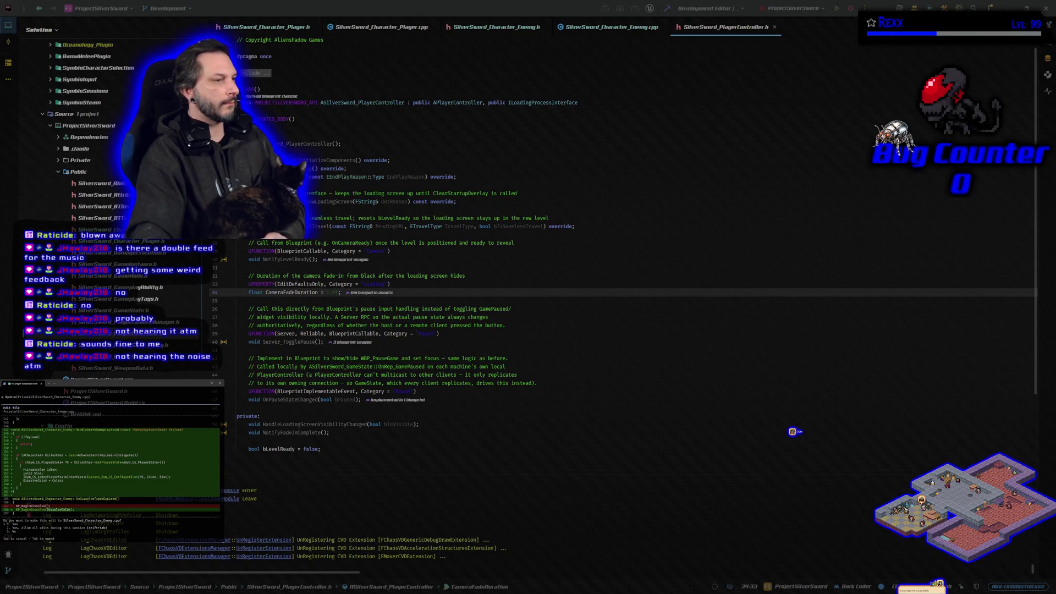
{"action": "key", "text": "Return"}
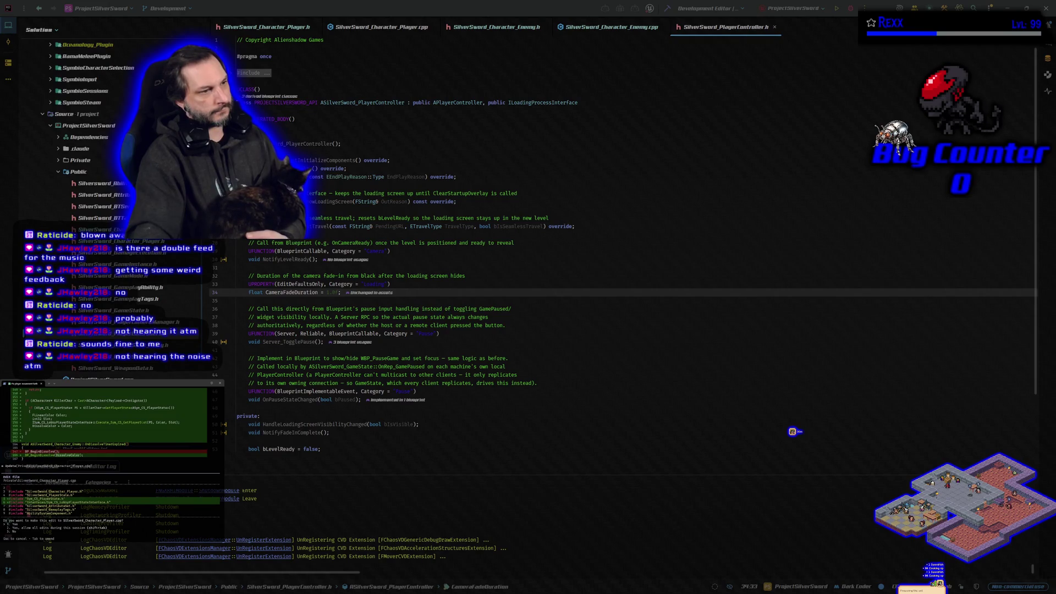
{"action": "key", "text": "Return"}
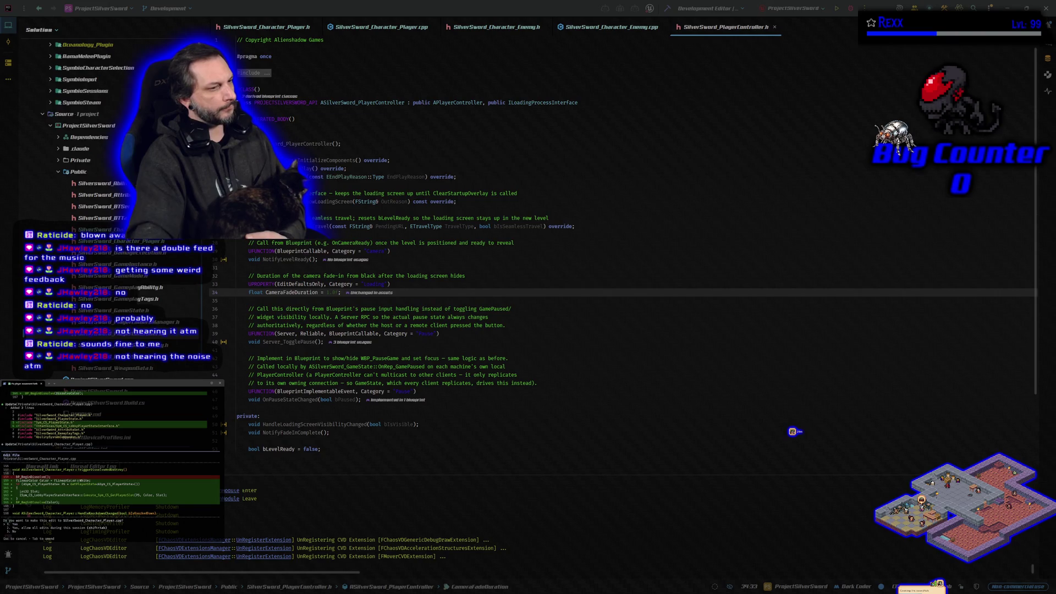
Step: Accept the final SilverSword_Character_Player.cpp edit and start a project build
{"action": "key", "text": "Return"}
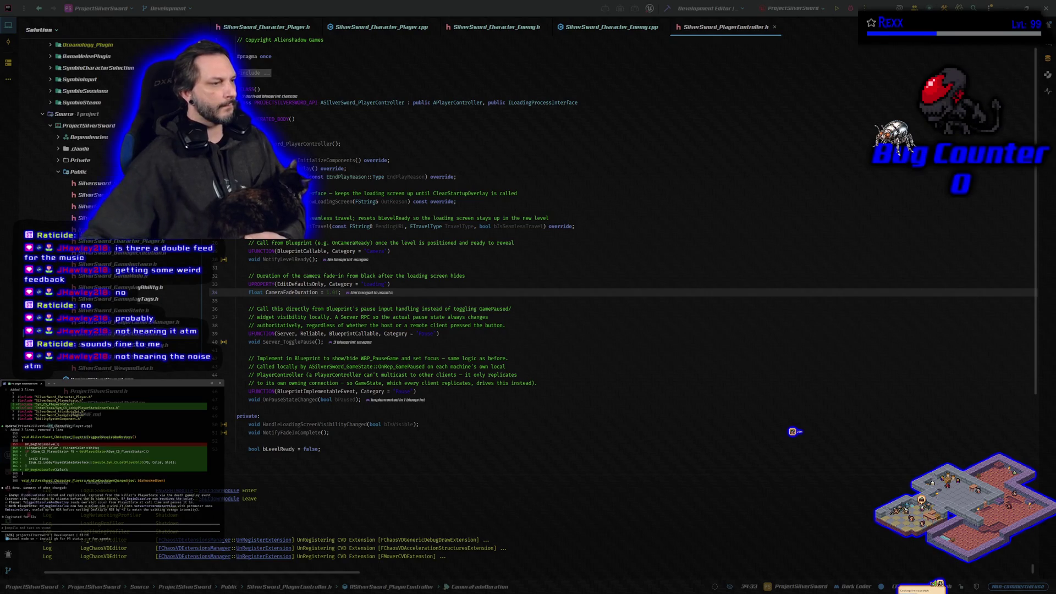
{"action": "left_click", "coordinate": [667, 8]}
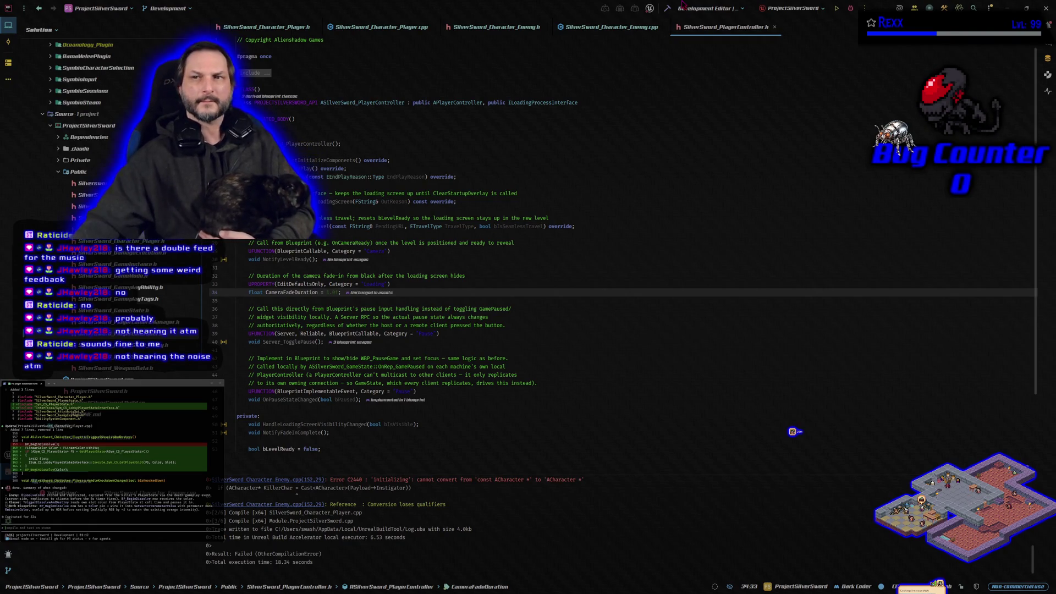
Step: Scroll up the build output to the C2440 error in SilverSword_Character_Enemy.cpp
{"action": "scroll", "coordinate": [479, 571], "scroll_direction": "up", "scroll_amount": 3}
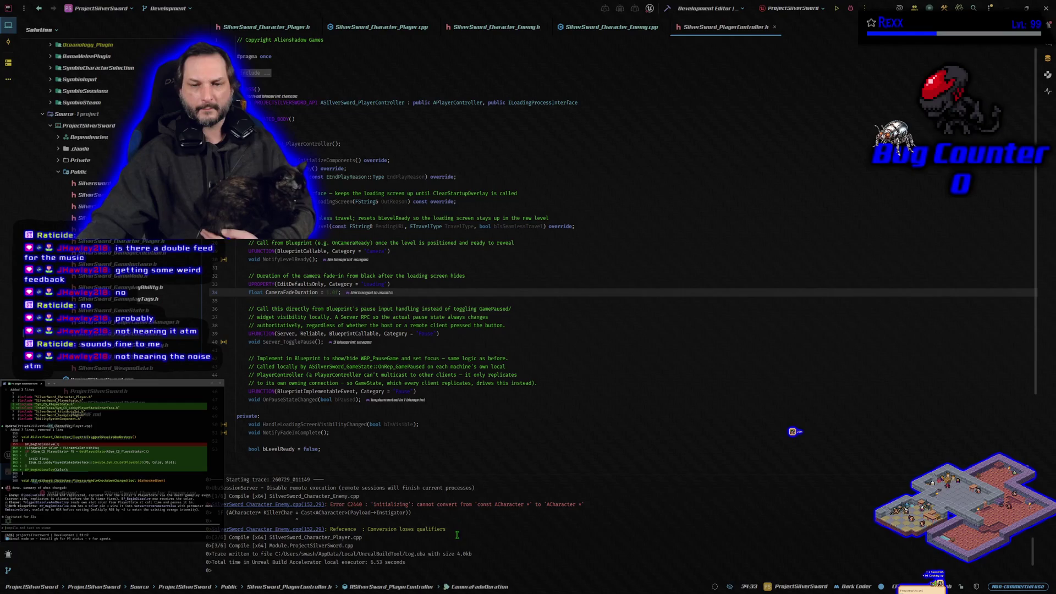
Step: Place the caret on the C2440 error at SilverSword_Character_Enemy.cpp(51,29) in the build output
{"action": "left_click", "coordinate": [372, 521]}
{"action": "key", "text": "Up"}
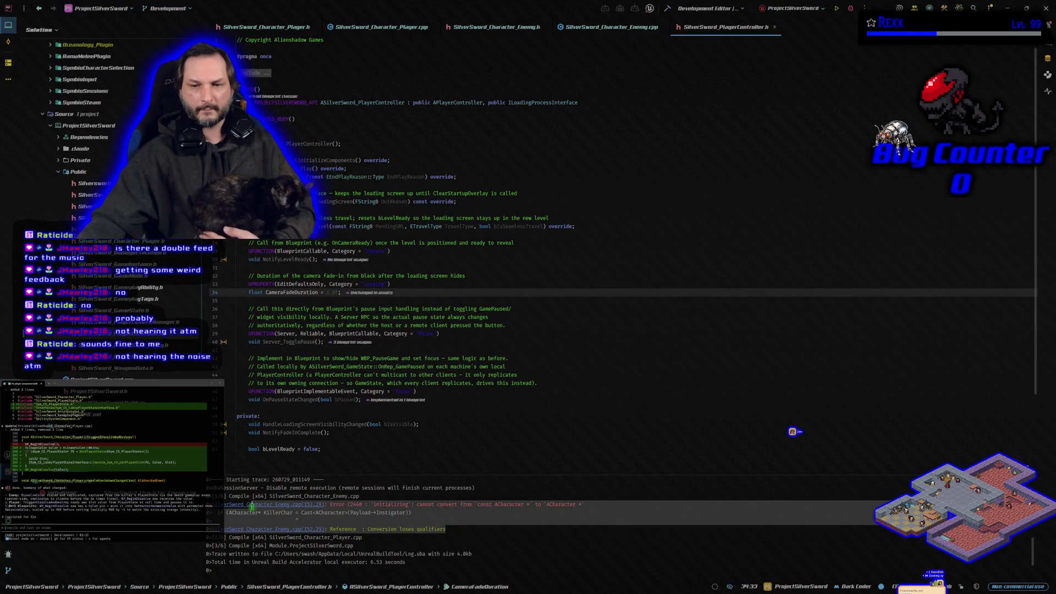
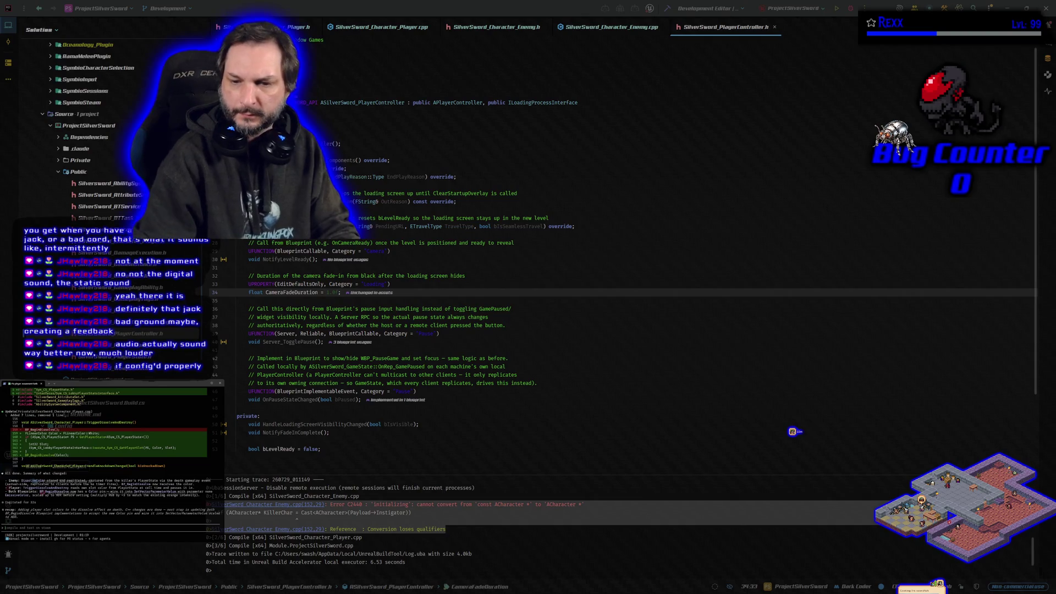
Step: Copy the C2440 const ACharacter conversion error from the Build output for the Claude Code terminal
{"action": "left_click", "coordinate": [452, 532]}
{"action": "mouse_move", "coordinate": [451, 532]}
{"action": "left_mouse_down"}
{"action": "mouse_move", "coordinate": [385, 505]}
{"action": "mouse_move", "coordinate": [362, 514]}
{"action": "mouse_move", "coordinate": [405, 499]}
{"action": "left_mouse_up"}
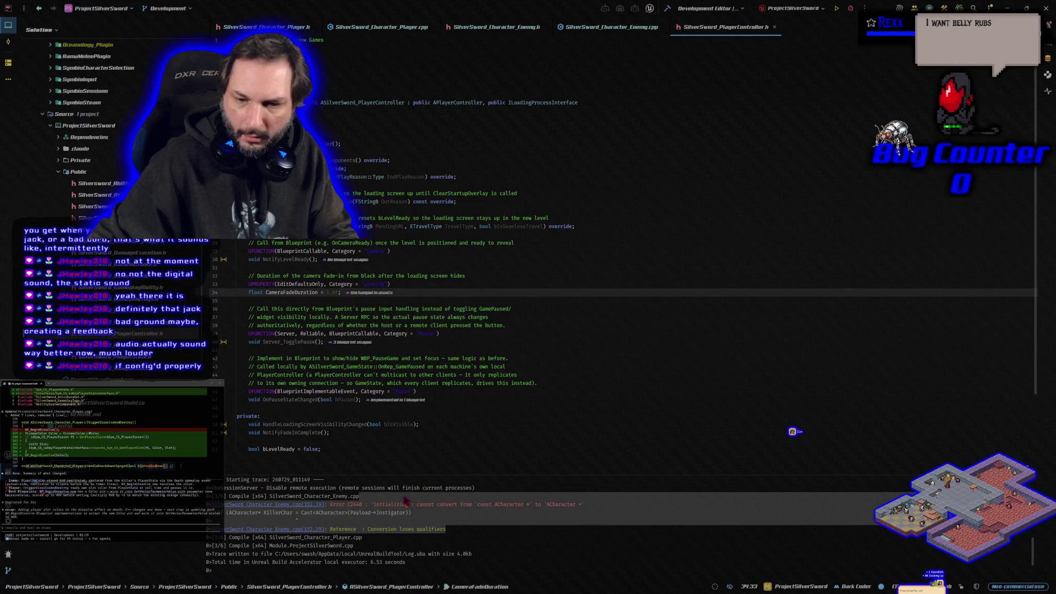
{"action": "key", "text": "ctrl+c"}
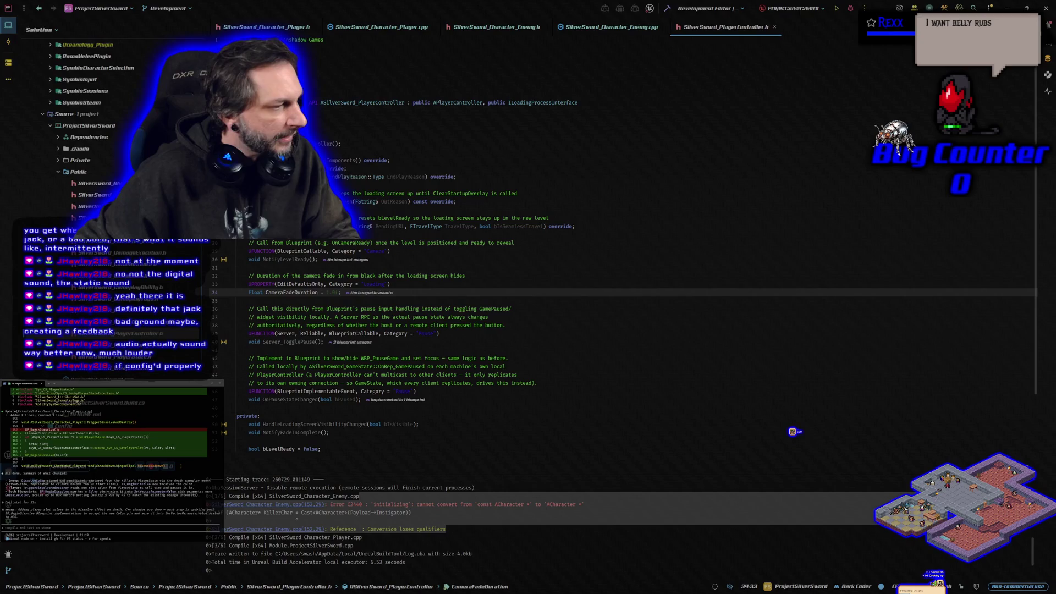
{"action": "left_click", "coordinate": [48, 527]}
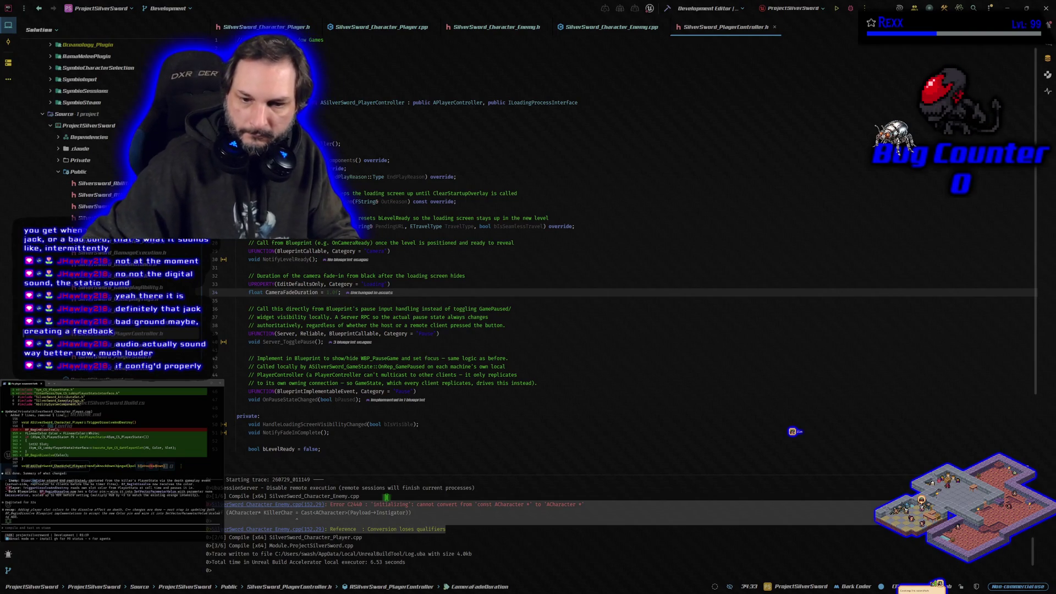
Step: Send the C2440 error to Claude Code and accept its const-correct KillerChar cast edit
{"action": "right_click", "coordinate": [384, 504]}
{"action": "left_click", "coordinate": [403, 513]}
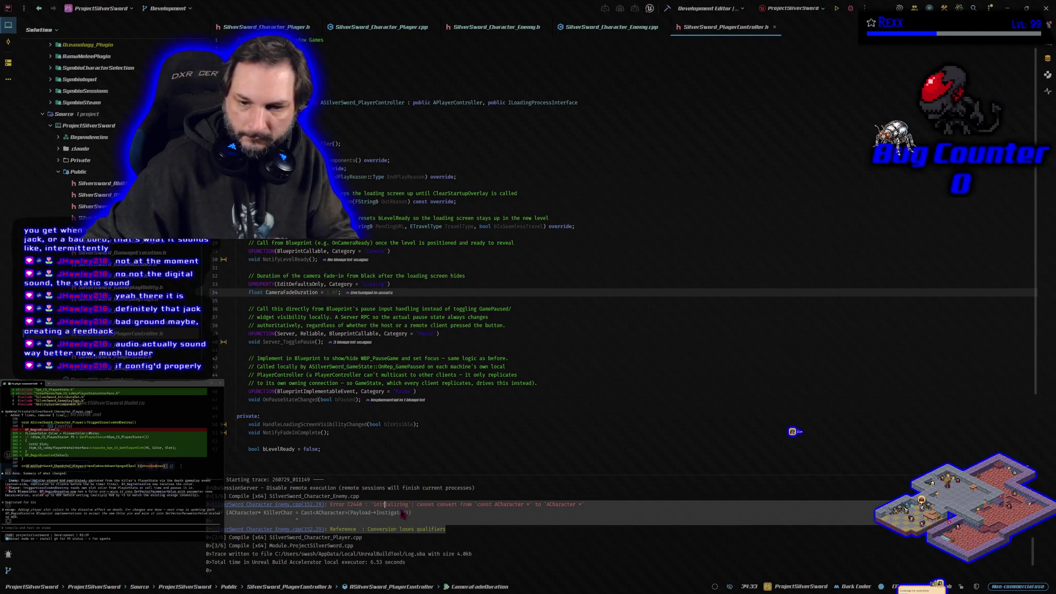
{"action": "key", "text": "Escape"}
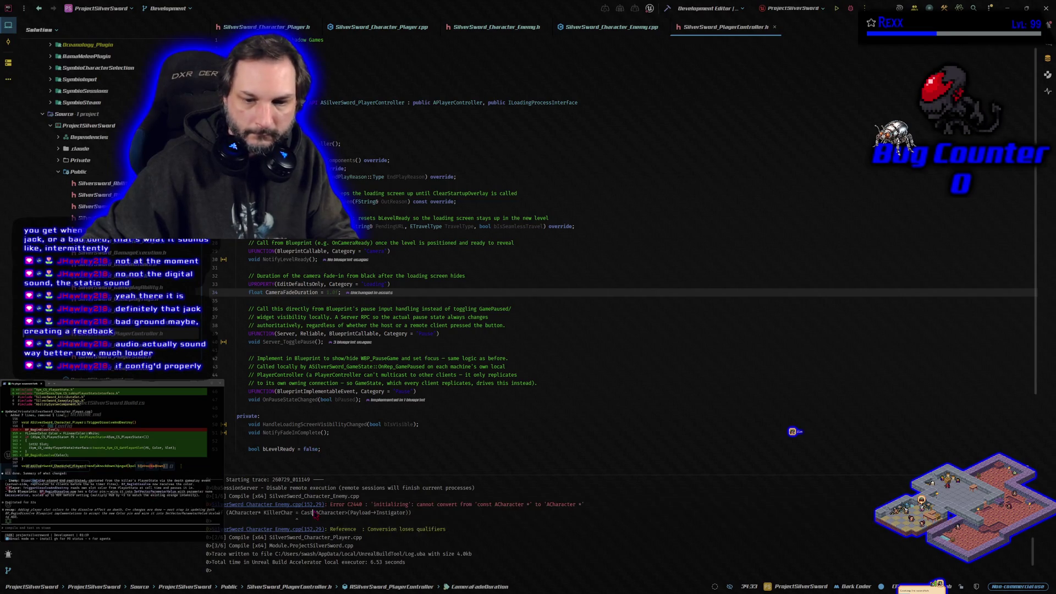
{"action": "left_click", "coordinate": [92, 527]}
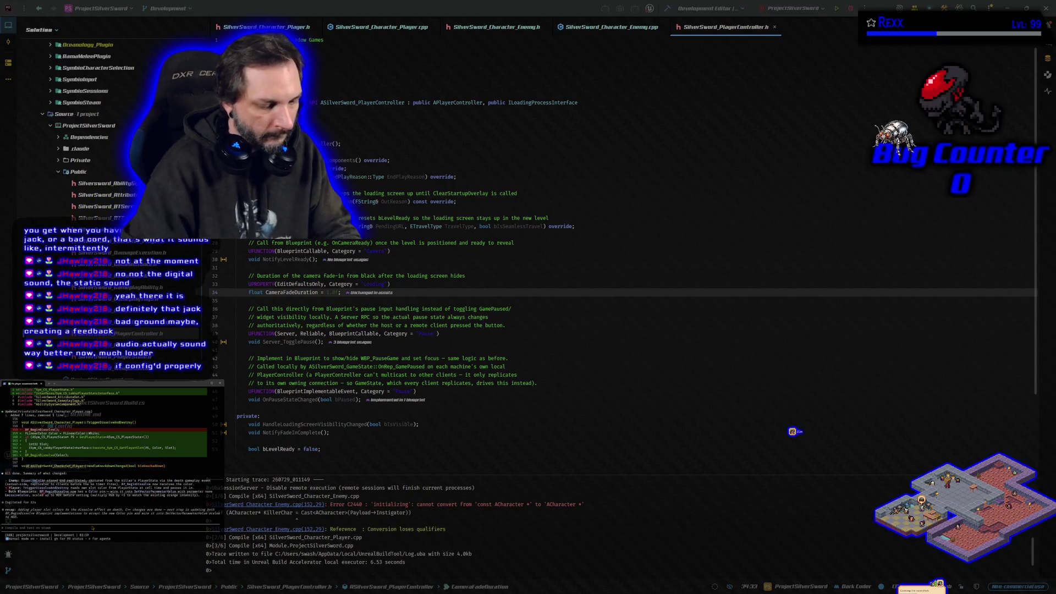
{"action": "key", "text": "ctrl+v"}
{"action": "key", "text": "Return"}
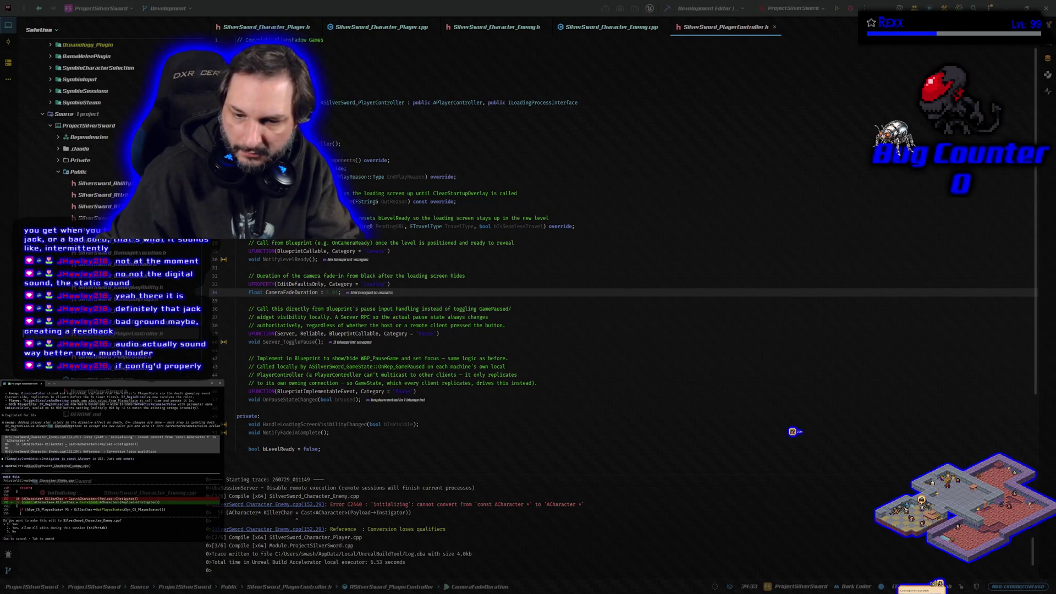
{"action": "key", "text": "Return"}
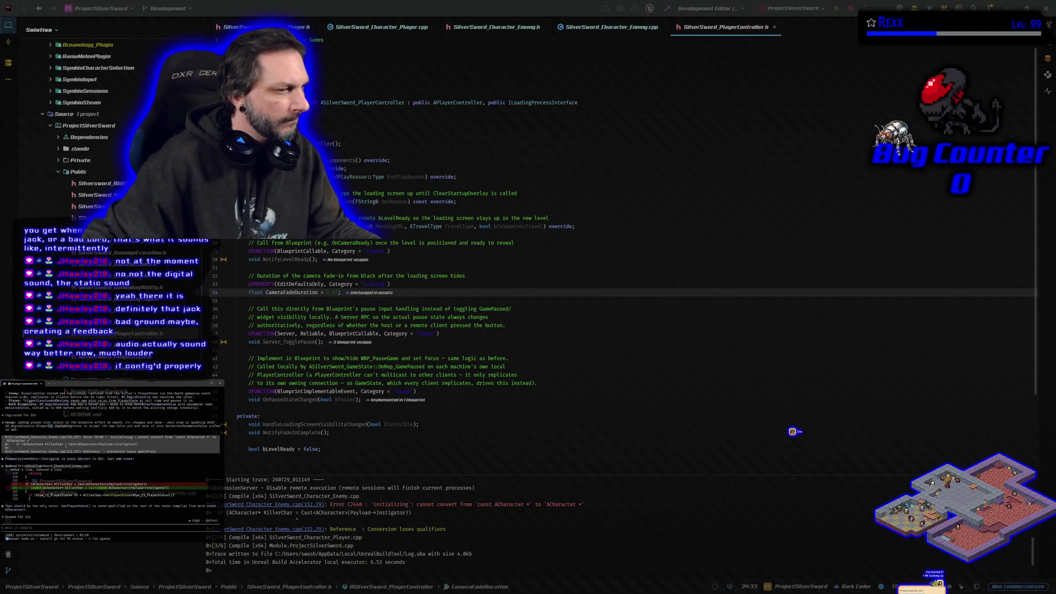
Step: Rebuild ProjectSilverSword and confirm the Build output reports 'Result: Succeeded'
{"action": "left_click", "coordinate": [670, 15]}
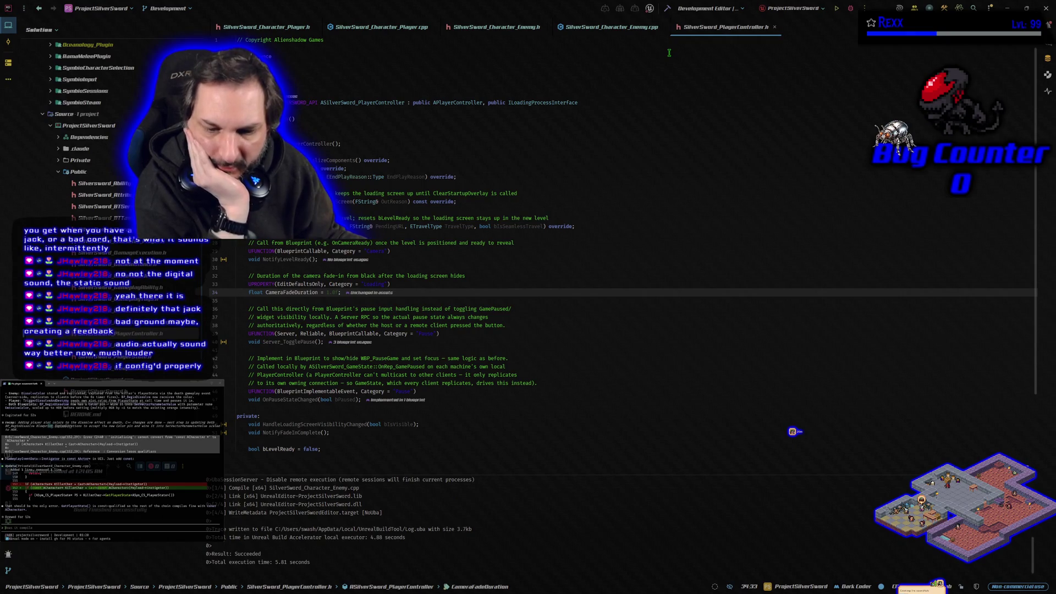
{"action": "left_click", "coordinate": [850, 8]}
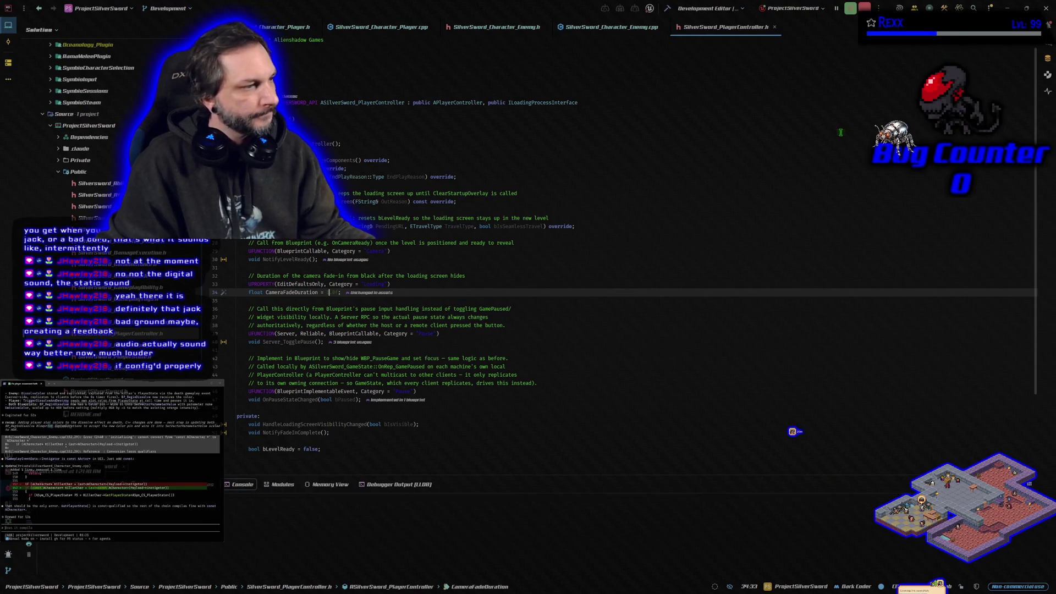
{"action": "scroll", "coordinate": [110, 453], "scroll_direction": "up", "scroll_amount": 1}
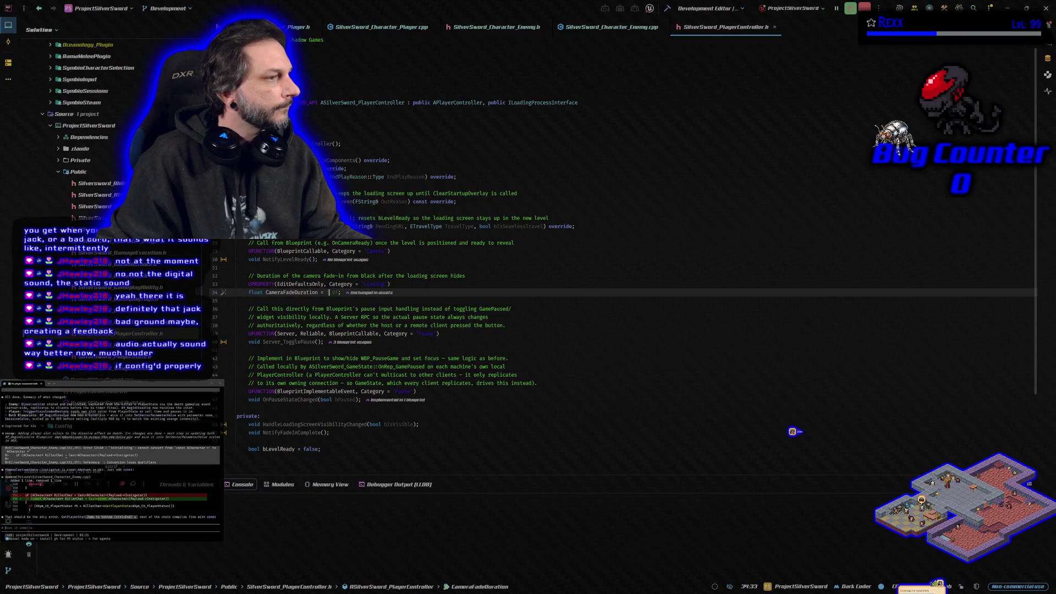